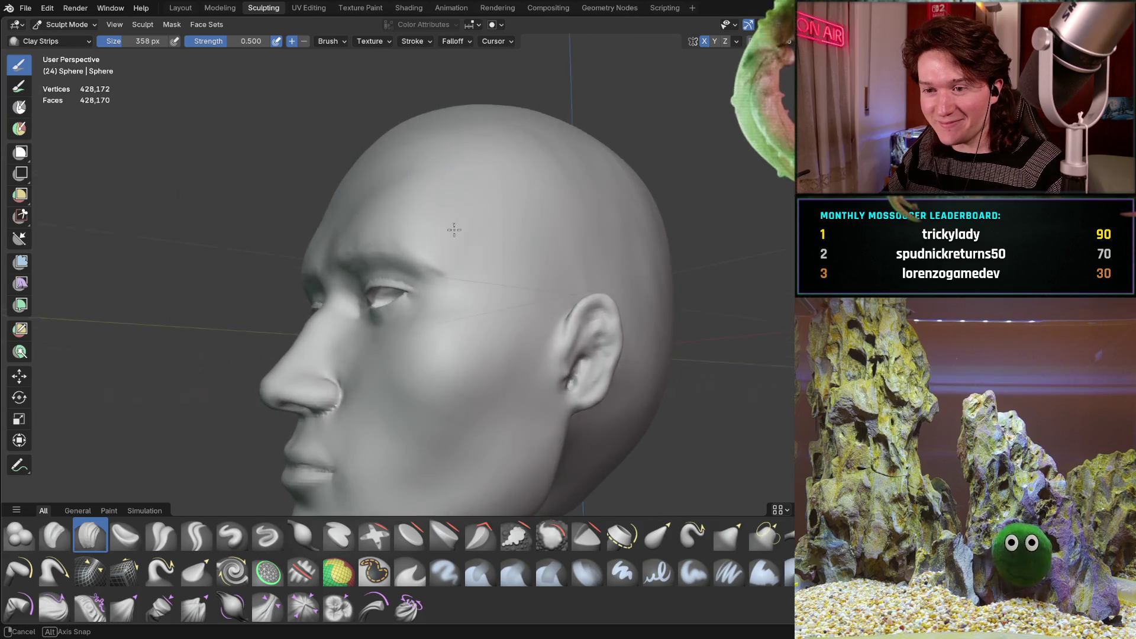
scroll(509, 260, "down", 2)
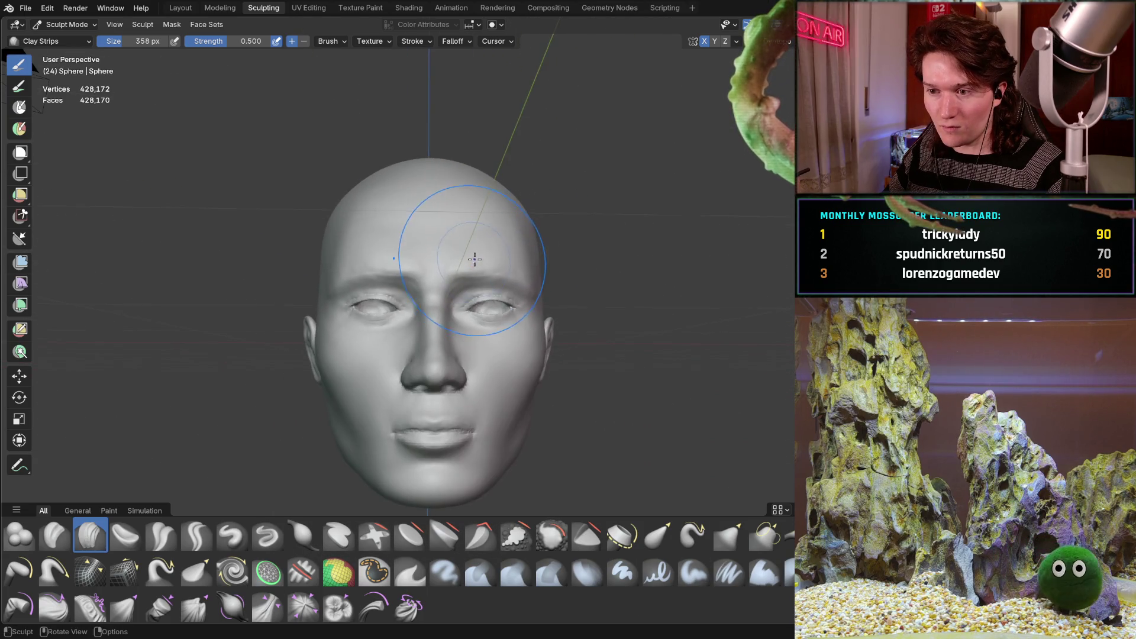
scroll(508, 259, "up", 4)
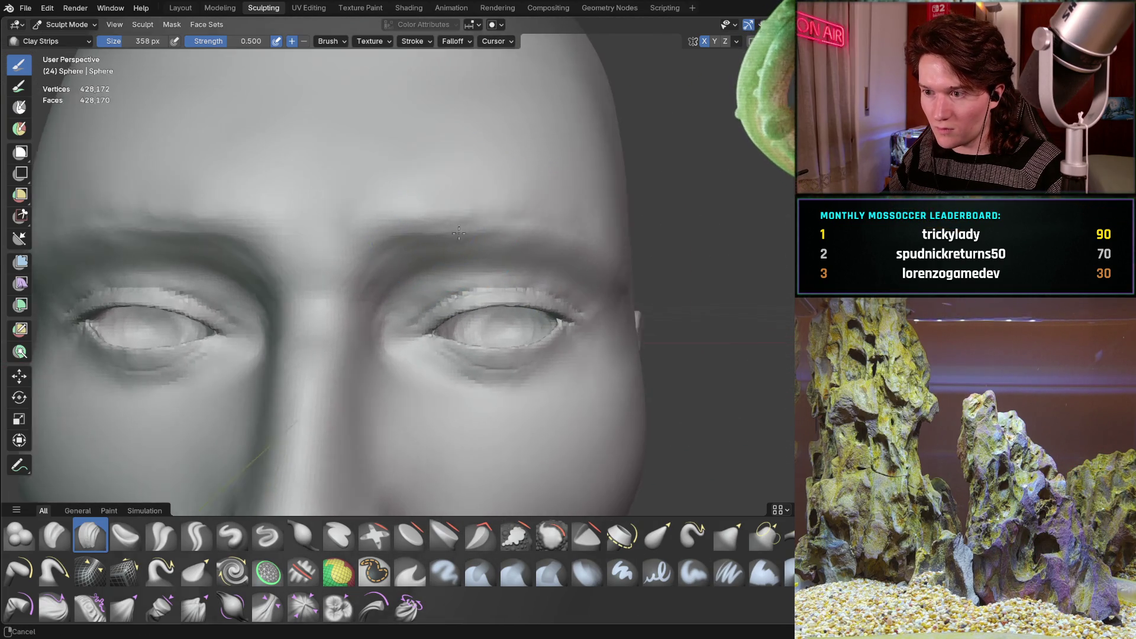
- Zoom in on the eye and brow, switch to the Grab brush and enlarge it
middle_click_drag(515, 214, 406, 286)
scroll(406, 284, "up", 2)
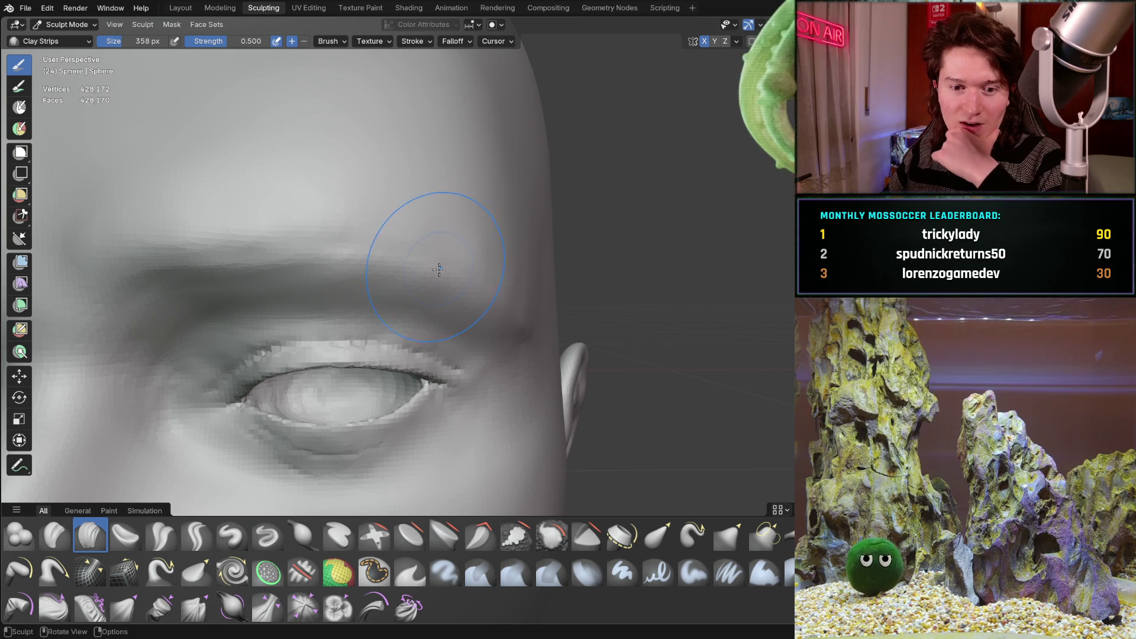
key("shift+s")
key("f")
left_click(523, 308)
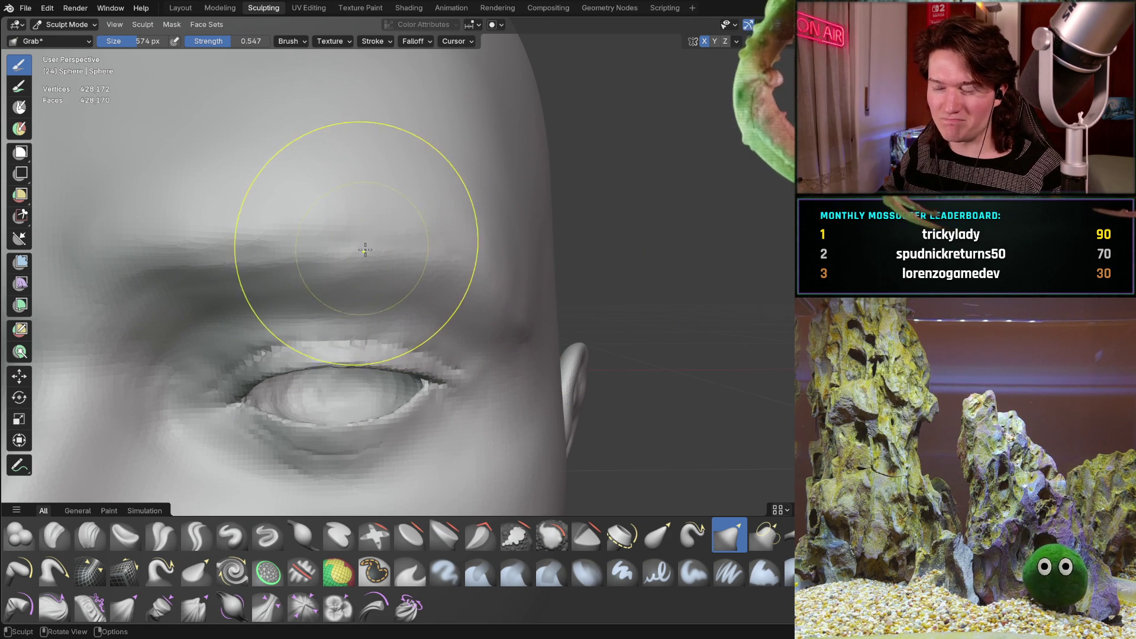
- Switch back to the Clay Strips brush and view the face from below
key("c")
mouse_move(385, 183)
middle_mouse_down()
mouse_move(387, 322)
mouse_move(326, 356)
middle_mouse_up()
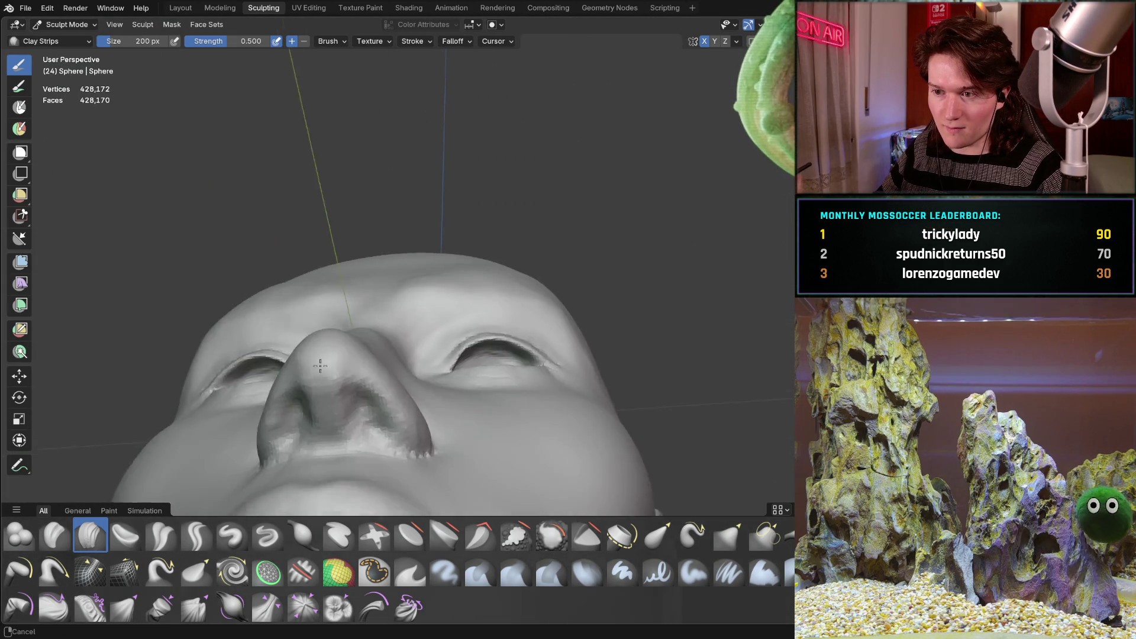
- Orbit around to a frontal view of the face and brow
mouse_move(327, 356)
middle_mouse_down()
mouse_move(324, 391)
mouse_move(449, 254)
mouse_move(373, 250)
mouse_move(385, 272)
mouse_move(386, 257)
mouse_move(311, 312)
middle_mouse_up()
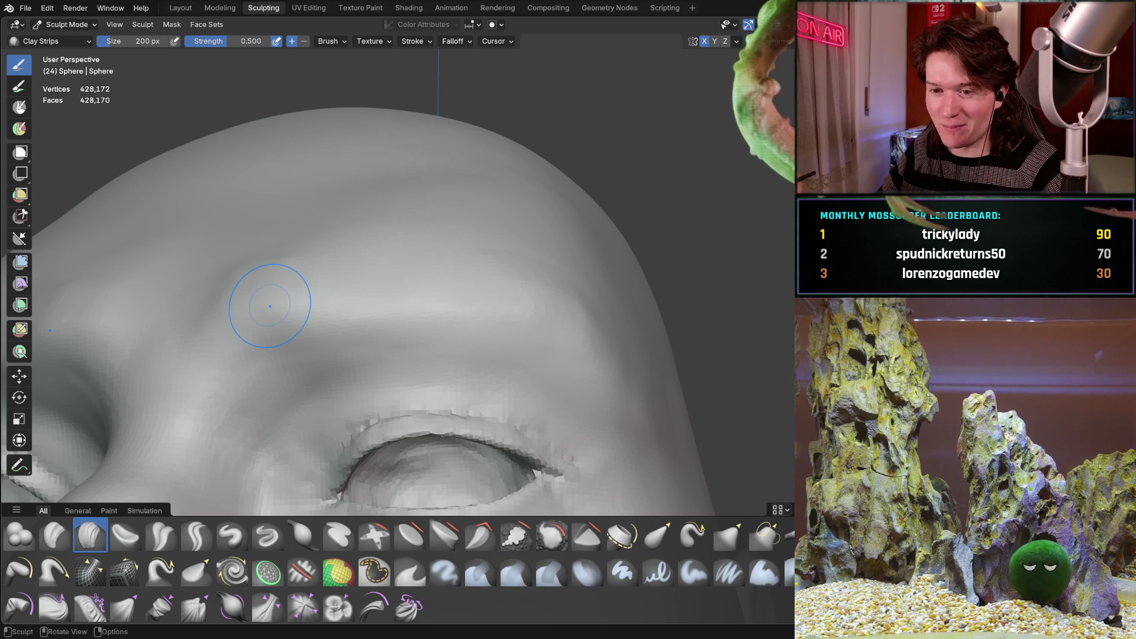
middle_click_drag(368, 310, 544, 172)
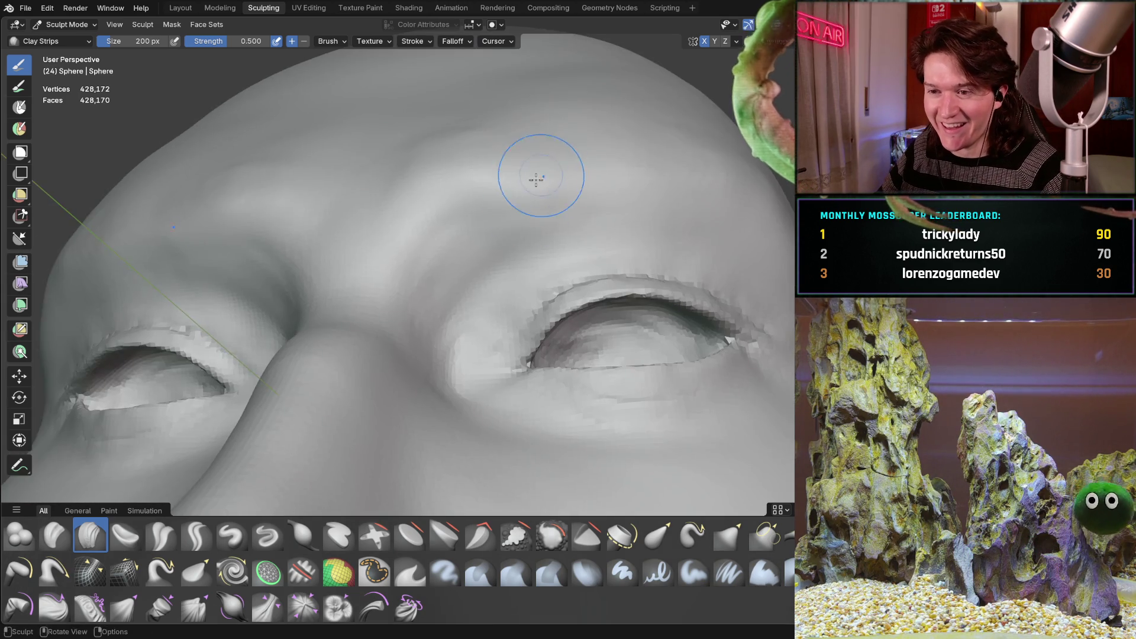
scroll(436, 255, "down", 4)
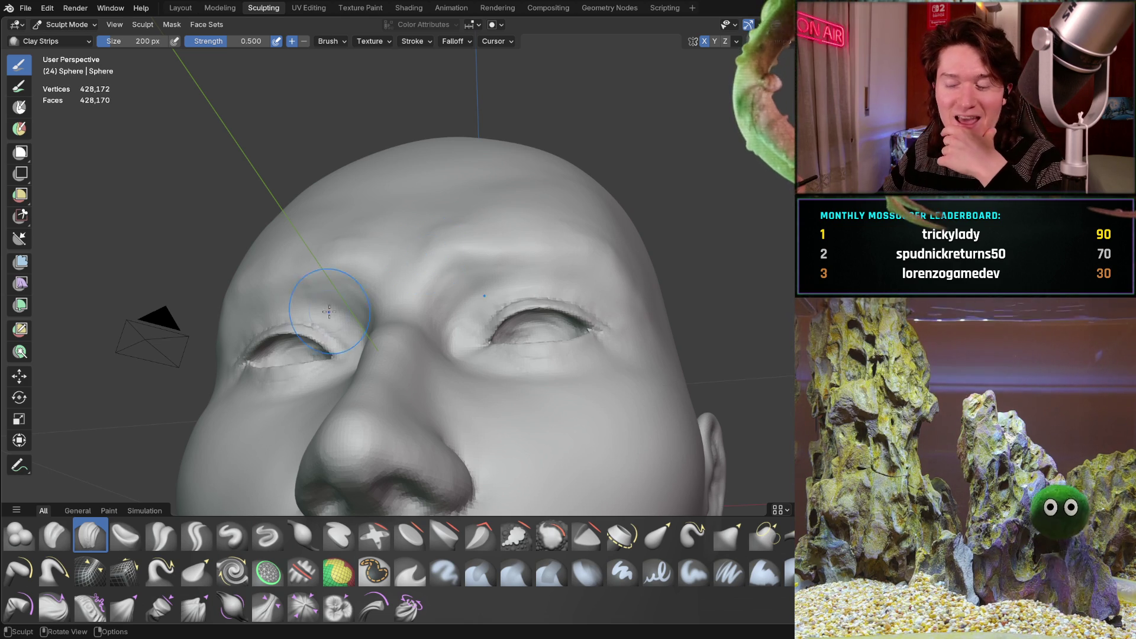
middle_click_drag(418, 267, 457, 262)
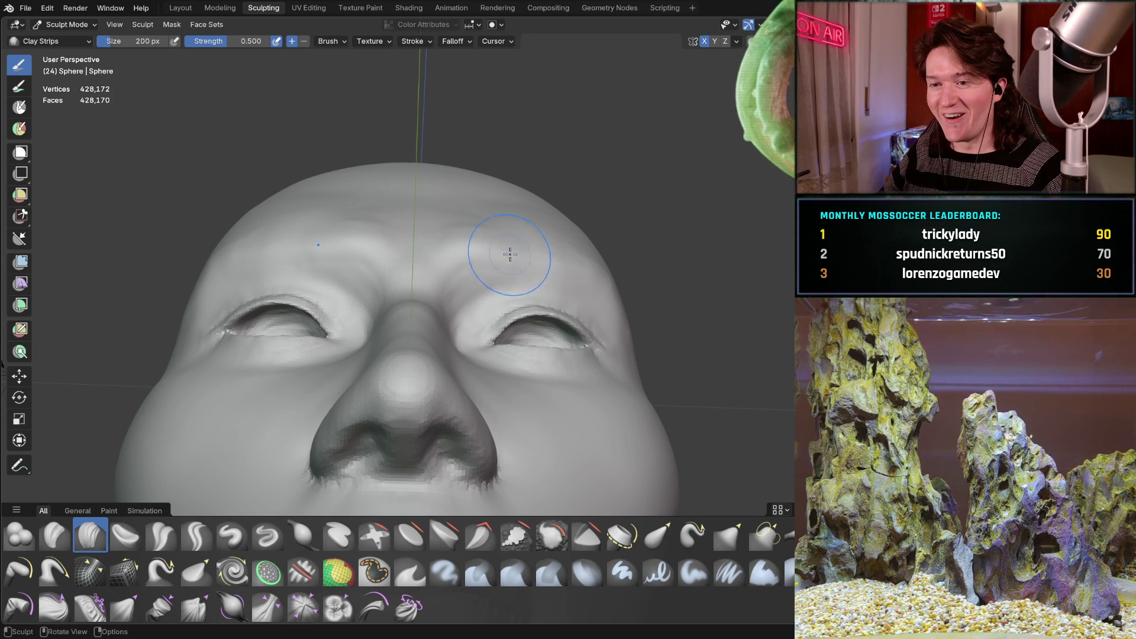
scroll(537, 209, "up", 1)
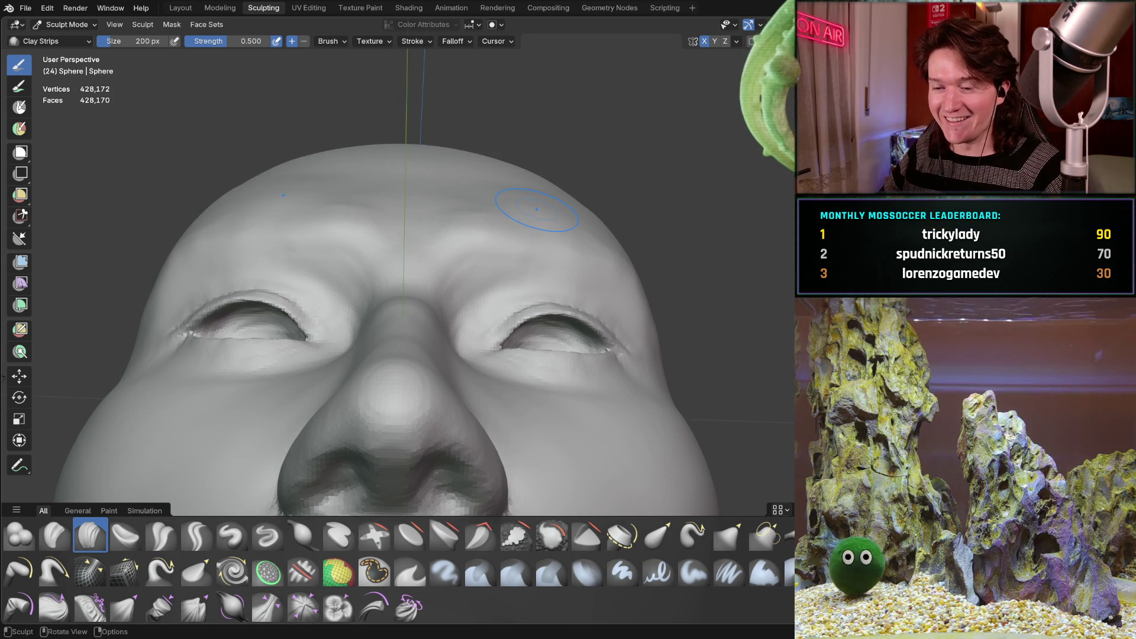
scroll(537, 209, "up", 1)
scroll(541, 223, "up", 1)
scroll(535, 215, "up", 2)
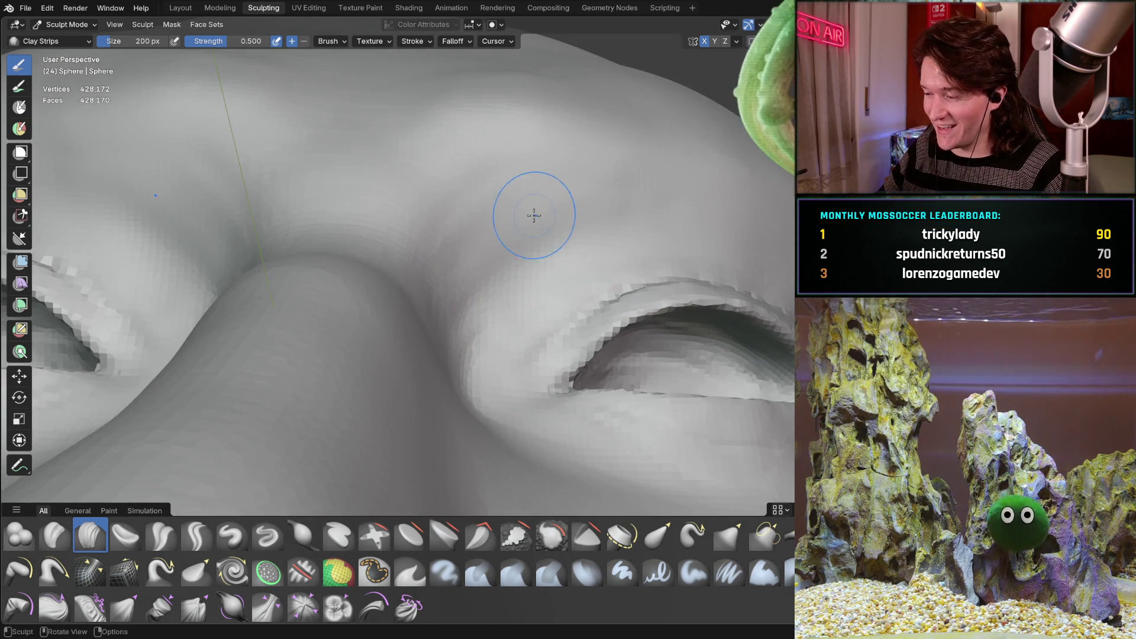
middle_click_drag(535, 216, 412, 294)
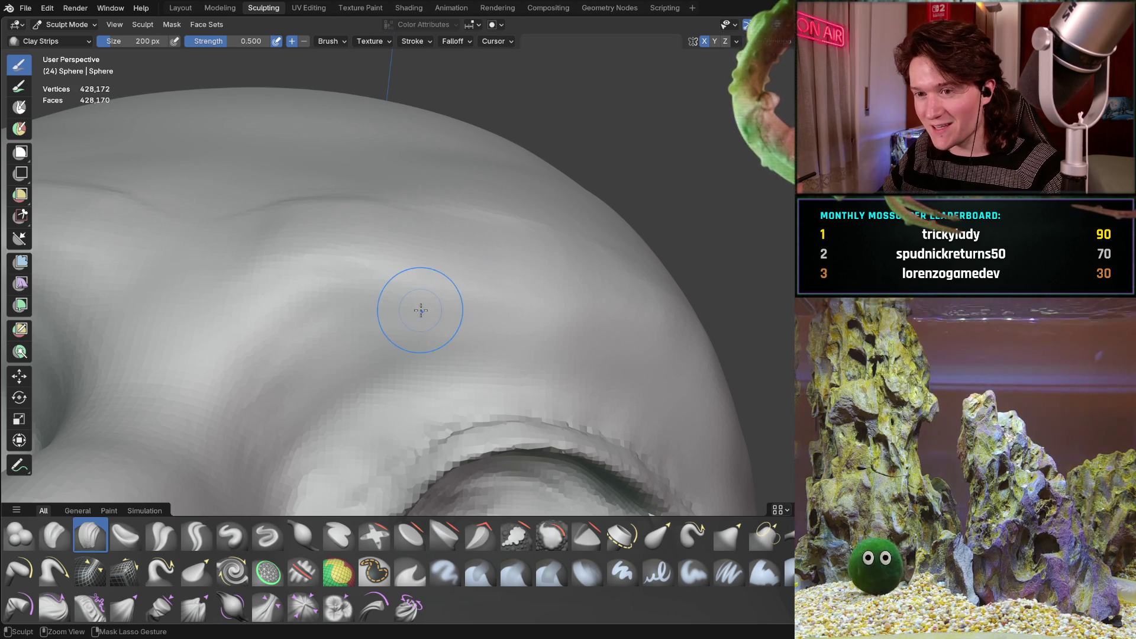
mouse_move(415, 268)
middle_mouse_down()
mouse_move(406, 267)
mouse_move(418, 329)
mouse_move(440, 349)
middle_mouse_up()
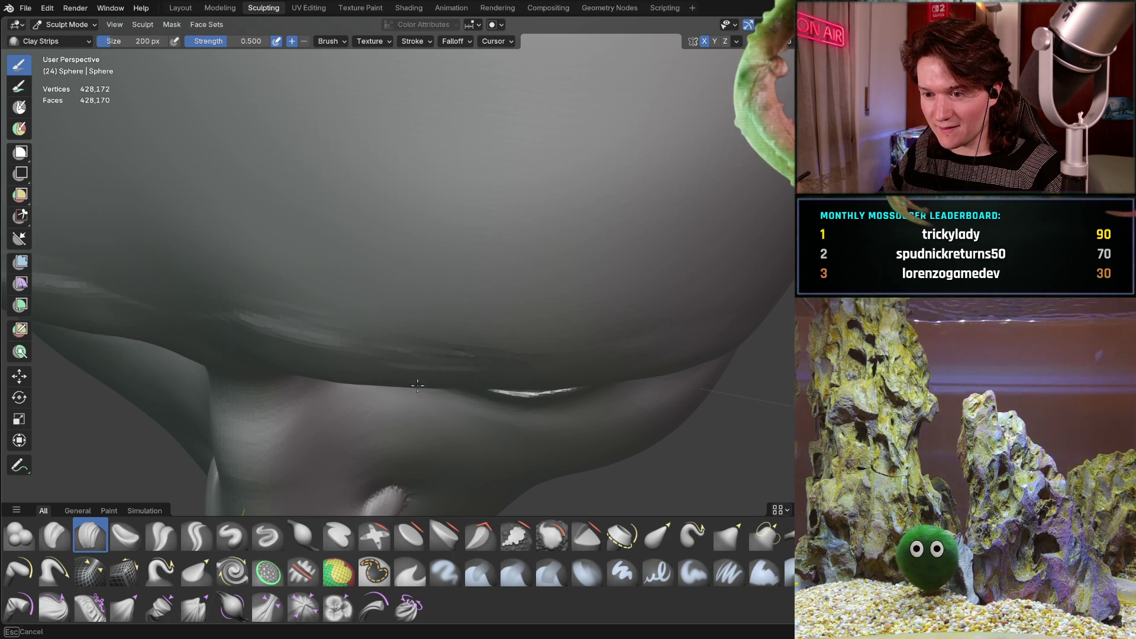
scroll(479, 337, "up", 2)
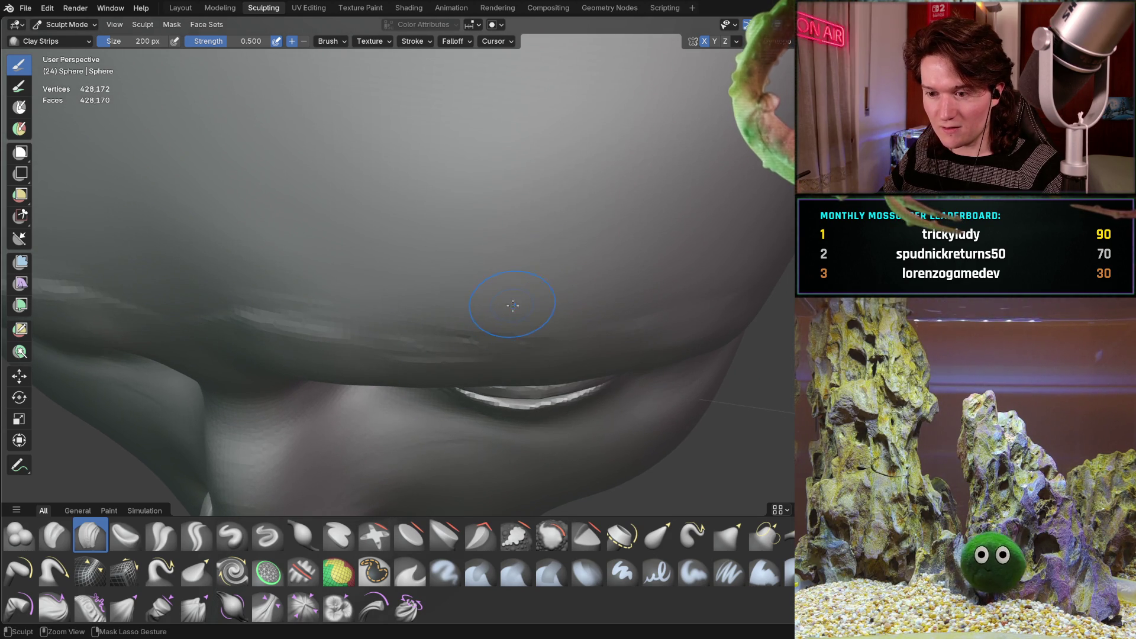
- Carve and deepen a crease line above the upper eyelid
middle_click_drag(508, 306, 406, 369)
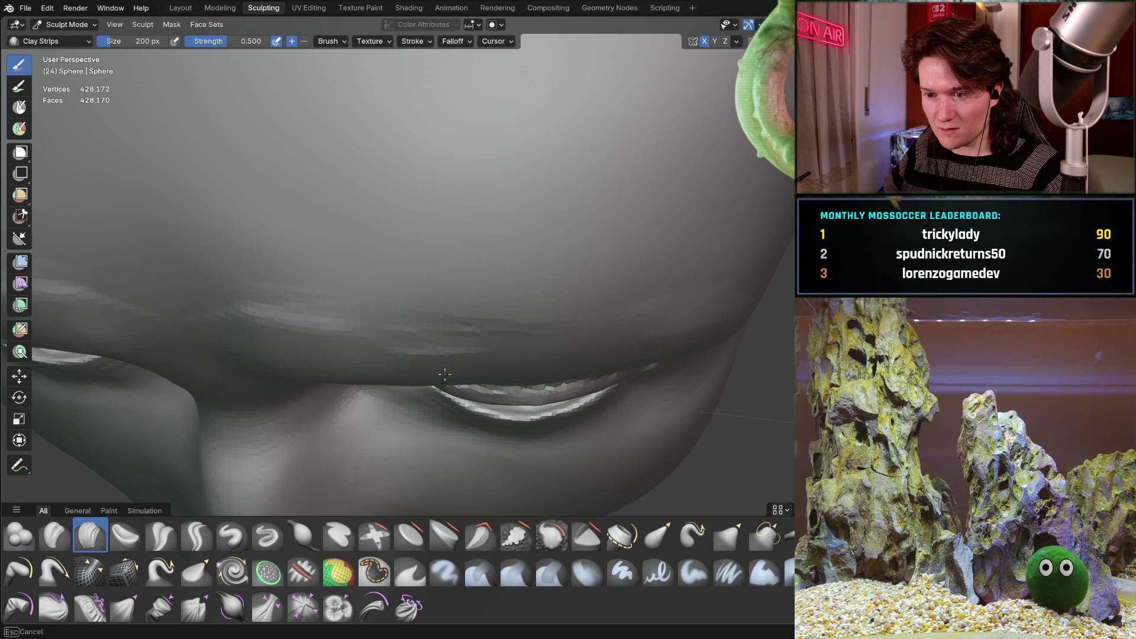
middle_click_drag(507, 364, 477, 335)
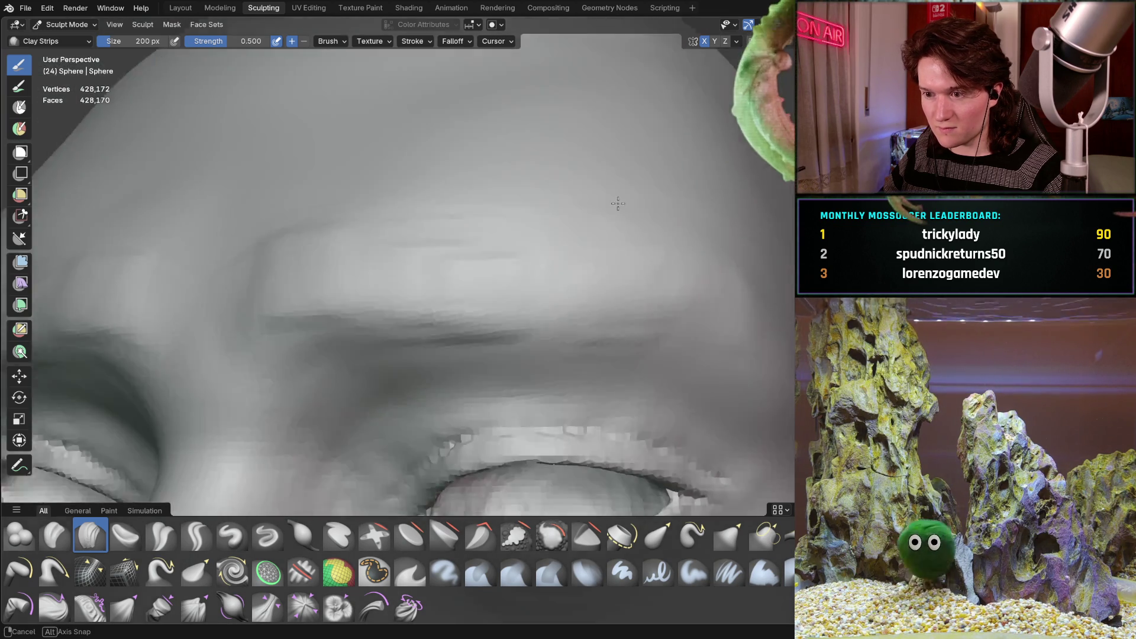
mouse_move(608, 353)
middle_mouse_down()
mouse_move(584, 216)
mouse_move(472, 229)
middle_mouse_up()
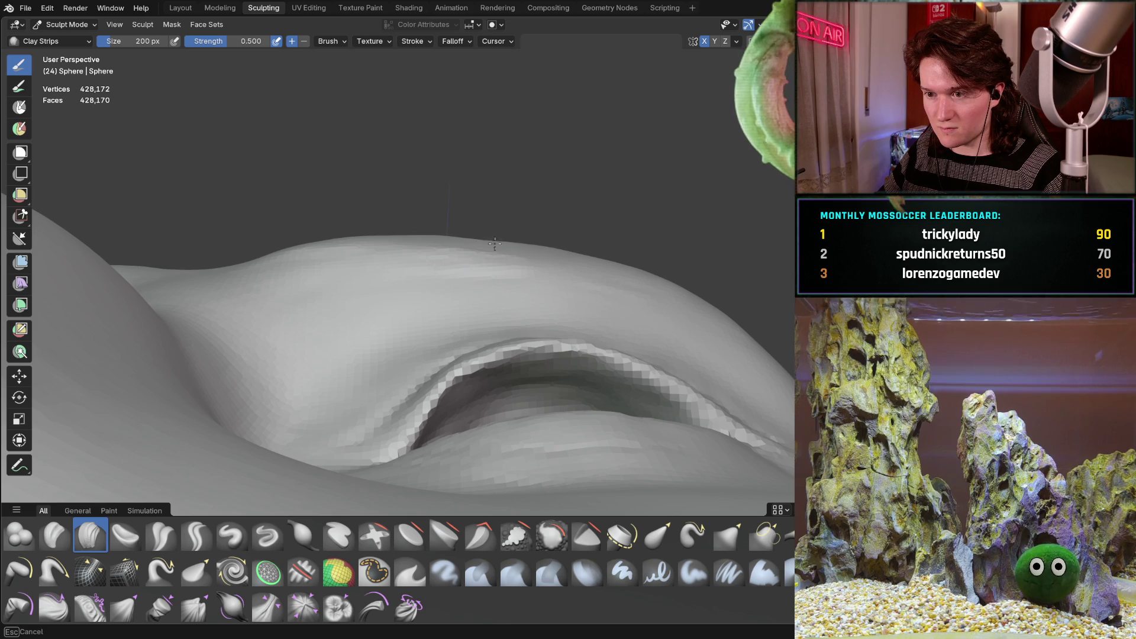
mouse_move(605, 231)
middle_mouse_down()
mouse_move(601, 246)
mouse_move(515, 277)
middle_mouse_up()
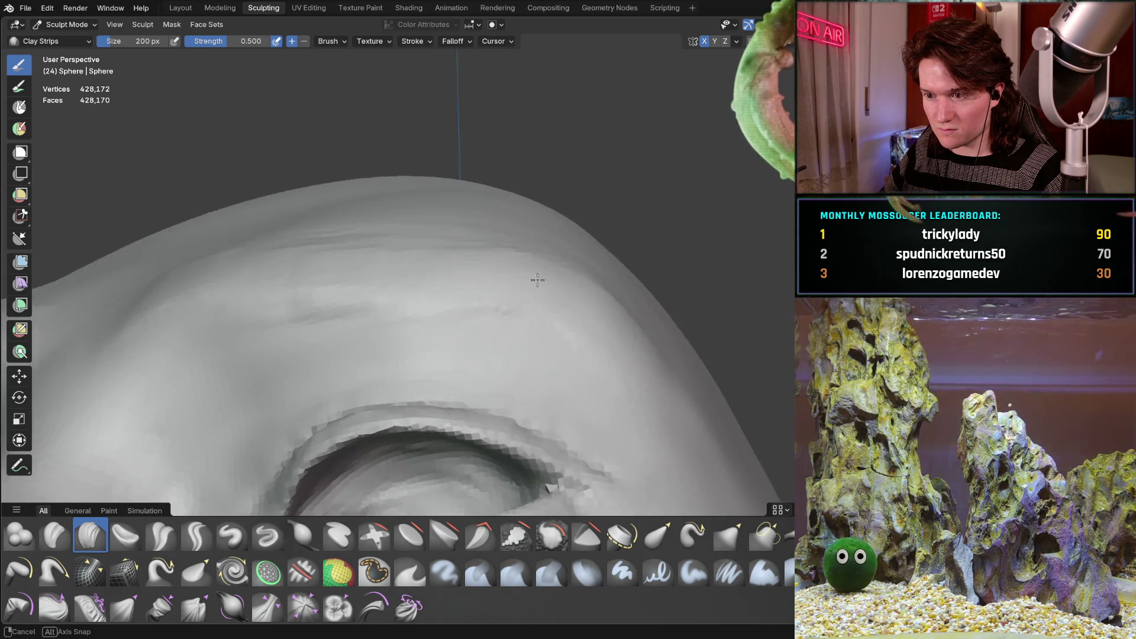
middle_click_drag(625, 359, 584, 367)
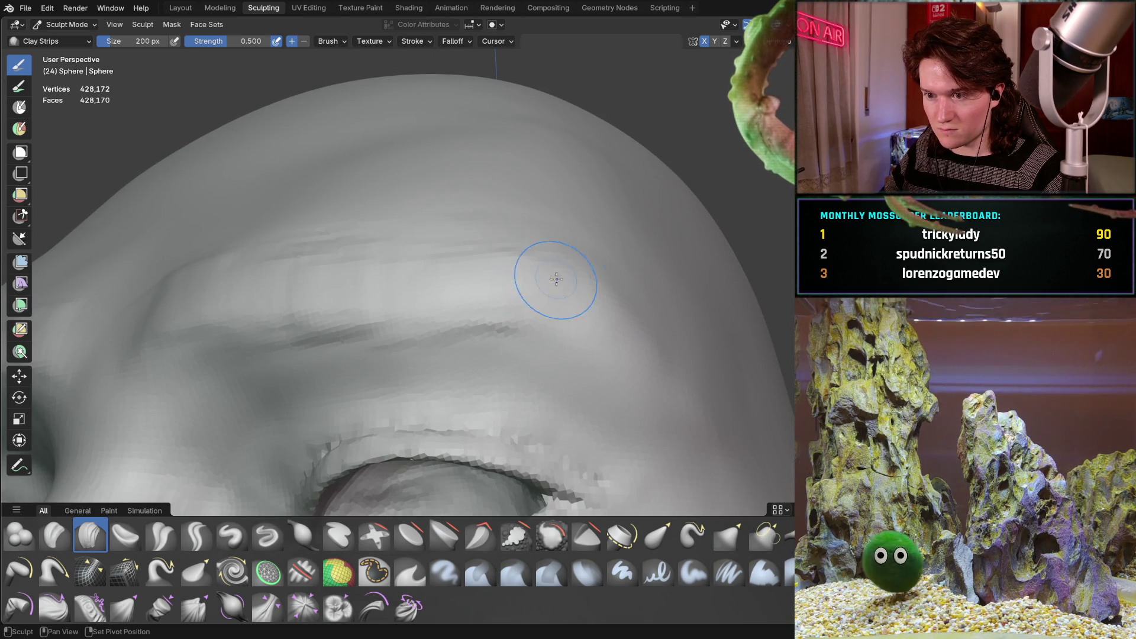
middle_click_drag(473, 247, 472, 247)
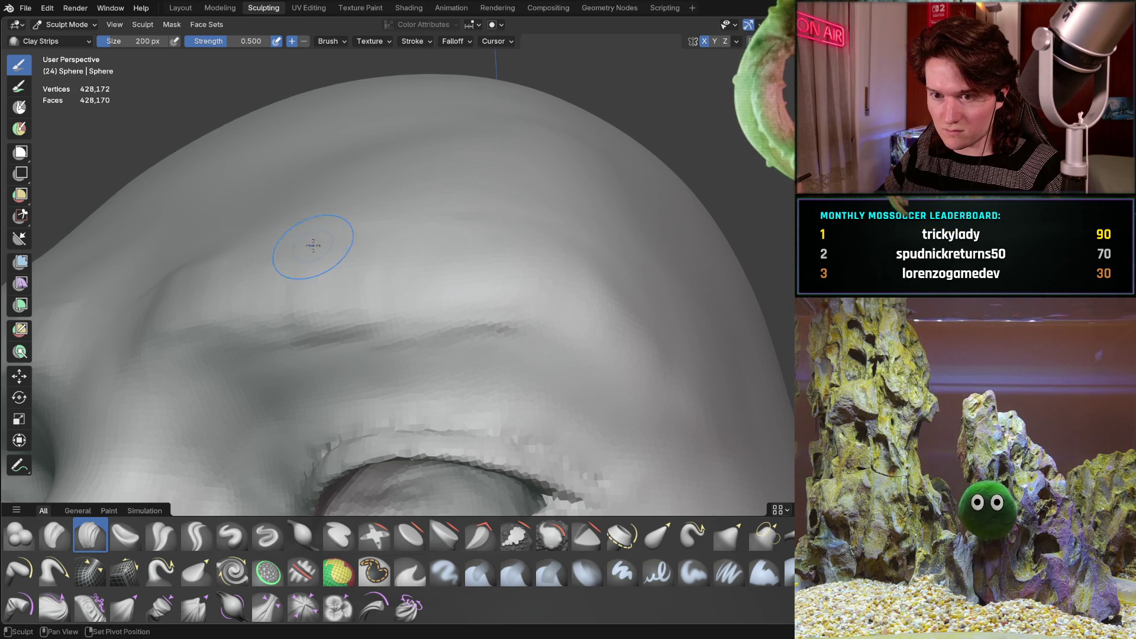
middle_click_drag(248, 290, 241, 297)
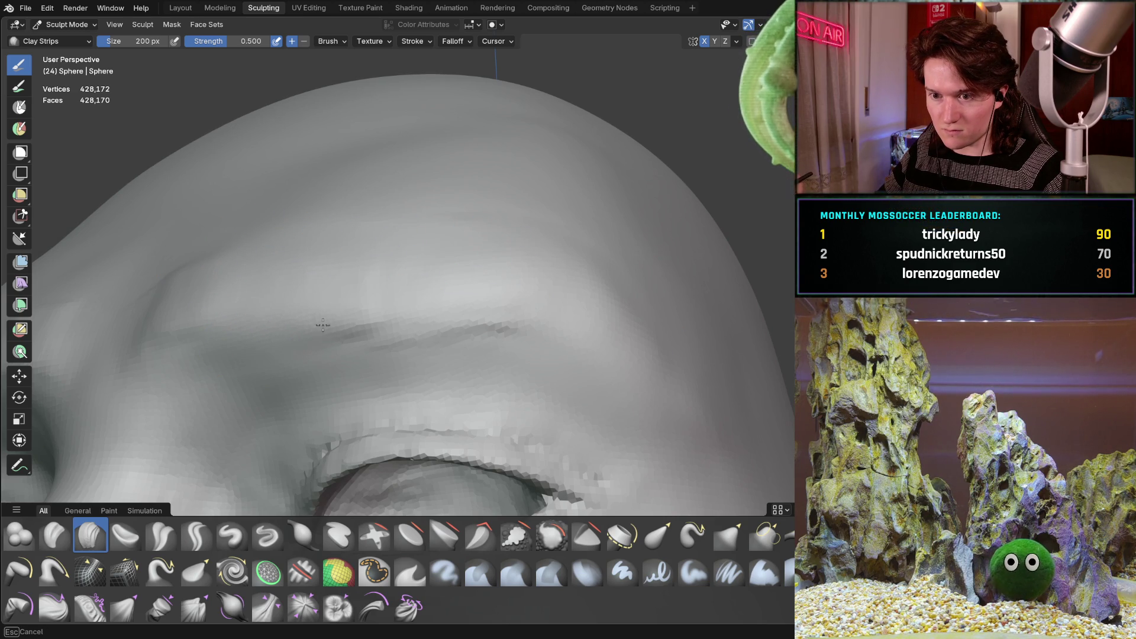
scroll(423, 310, "down", 3)
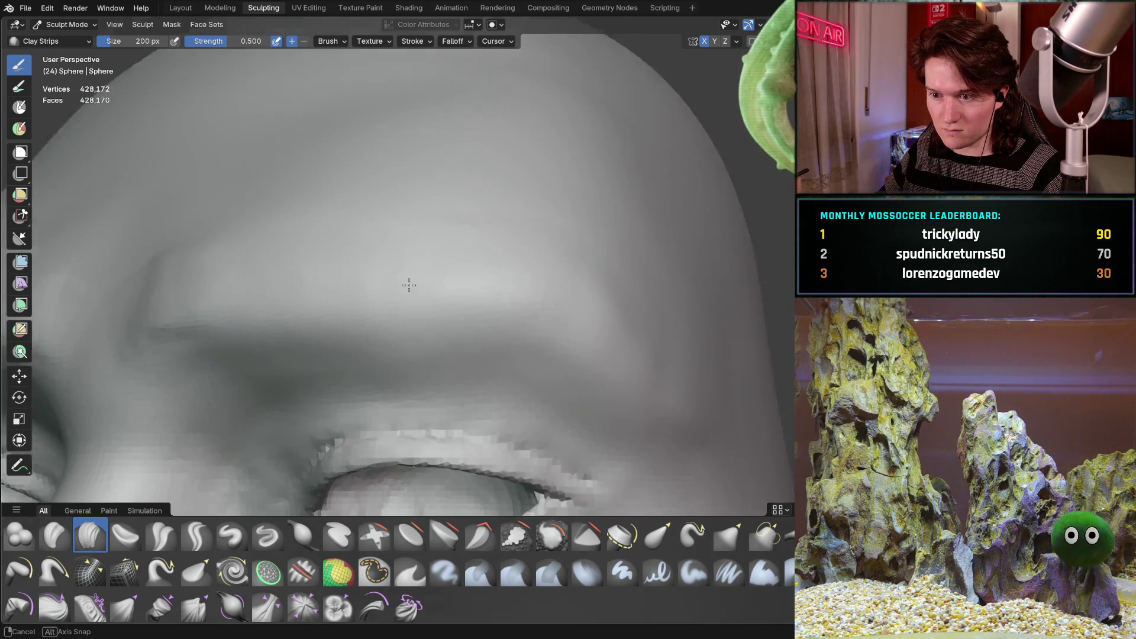
scroll(490, 254, "down", 4)
- Fill in and smooth over the crease between the brows
mouse_move(489, 255)
middle_mouse_down()
mouse_move(370, 285)
mouse_move(479, 336)
mouse_move(477, 254)
mouse_move(393, 399)
middle_mouse_up()
scroll(497, 195, "up", 5)
scroll(386, 325, "down", 2)
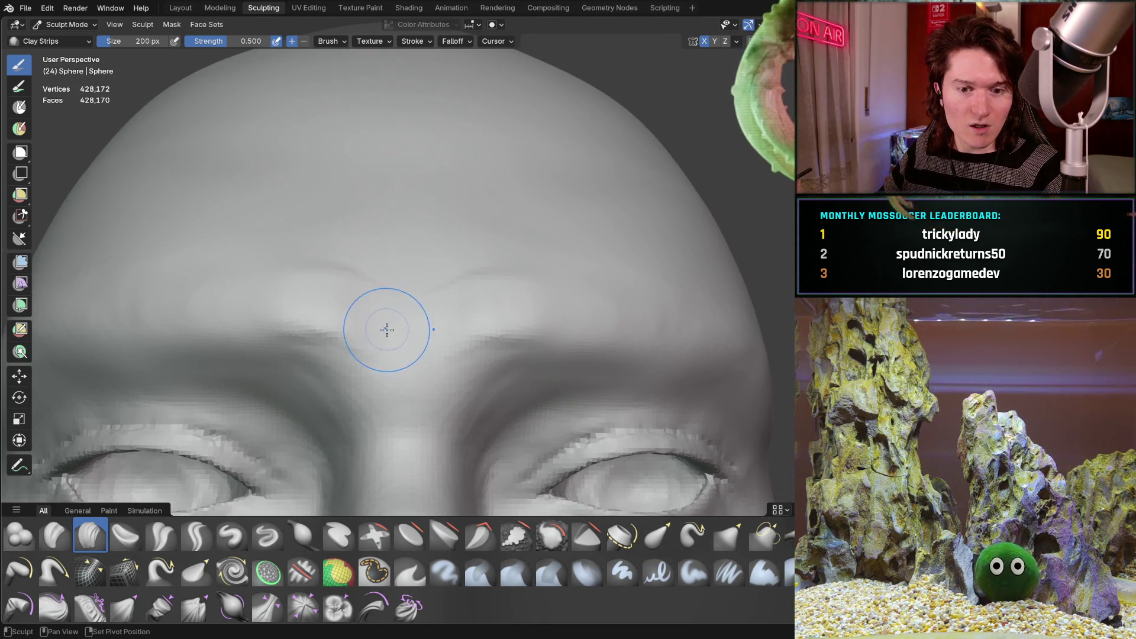
scroll(403, 324, "down", 1)
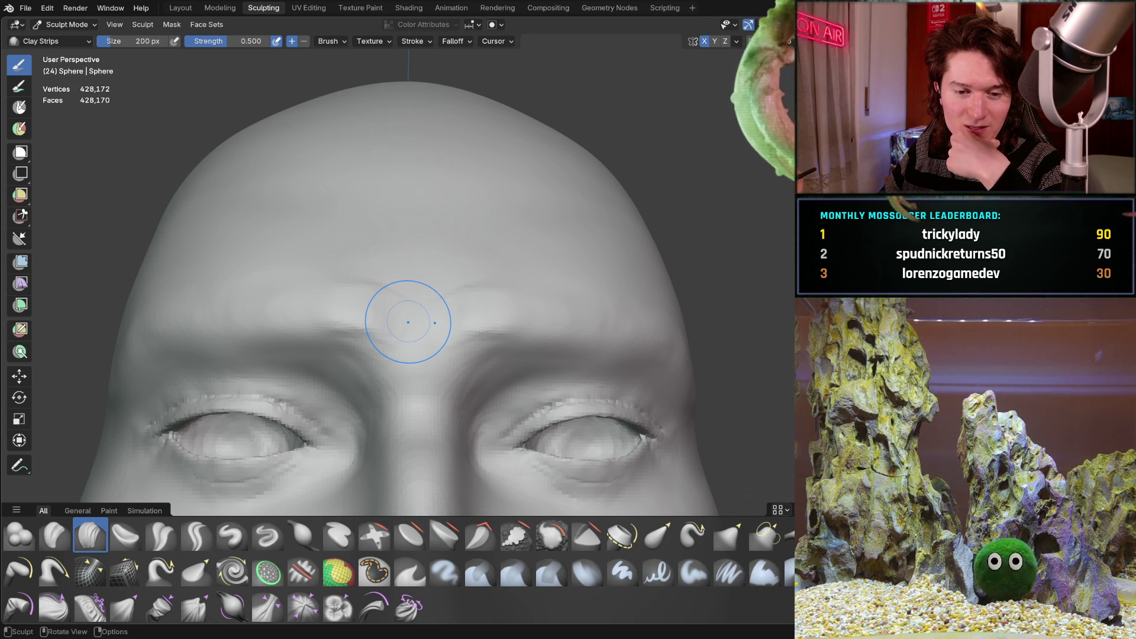
scroll(464, 321, "up", 3)
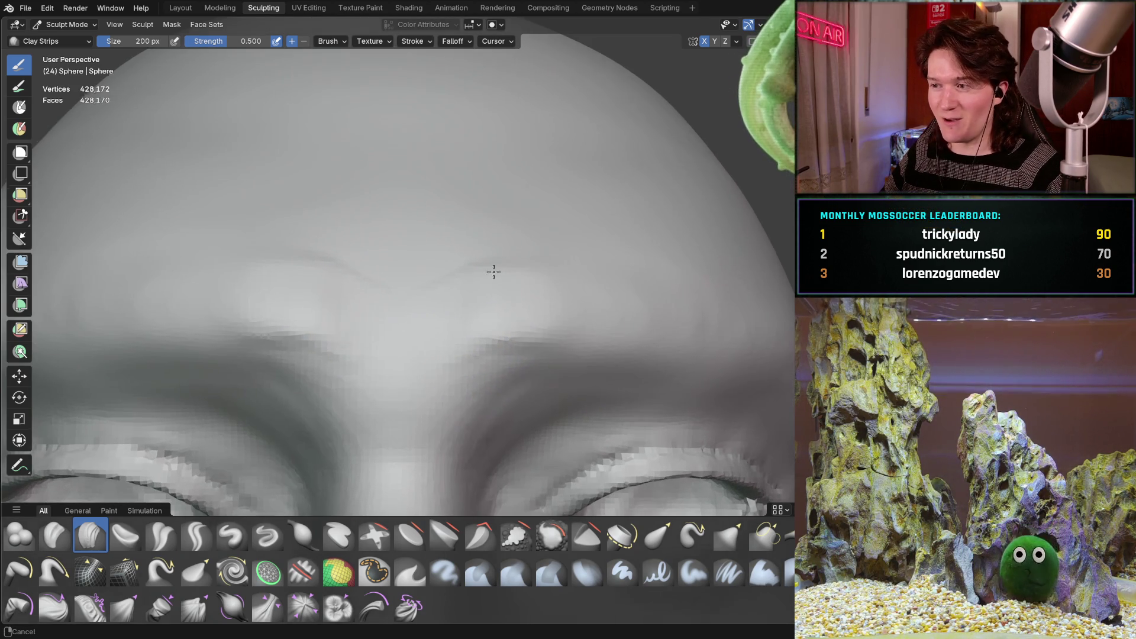
scroll(480, 293, "up", 2)
left_click_drag(508, 258, 463, 264)
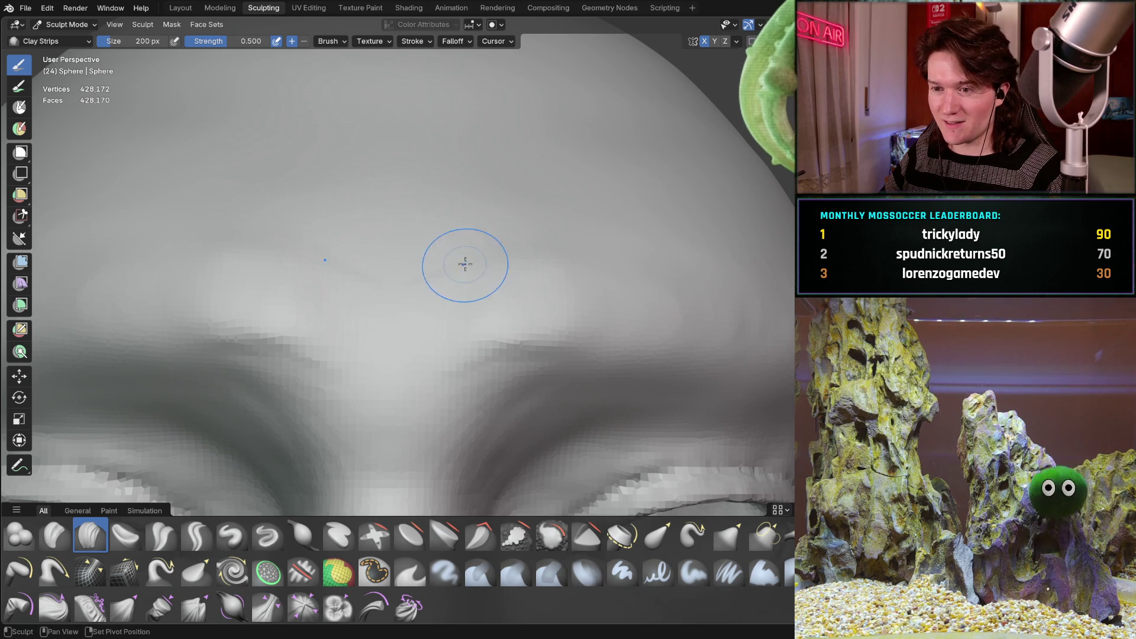
left_click_drag(454, 334, 500, 343)
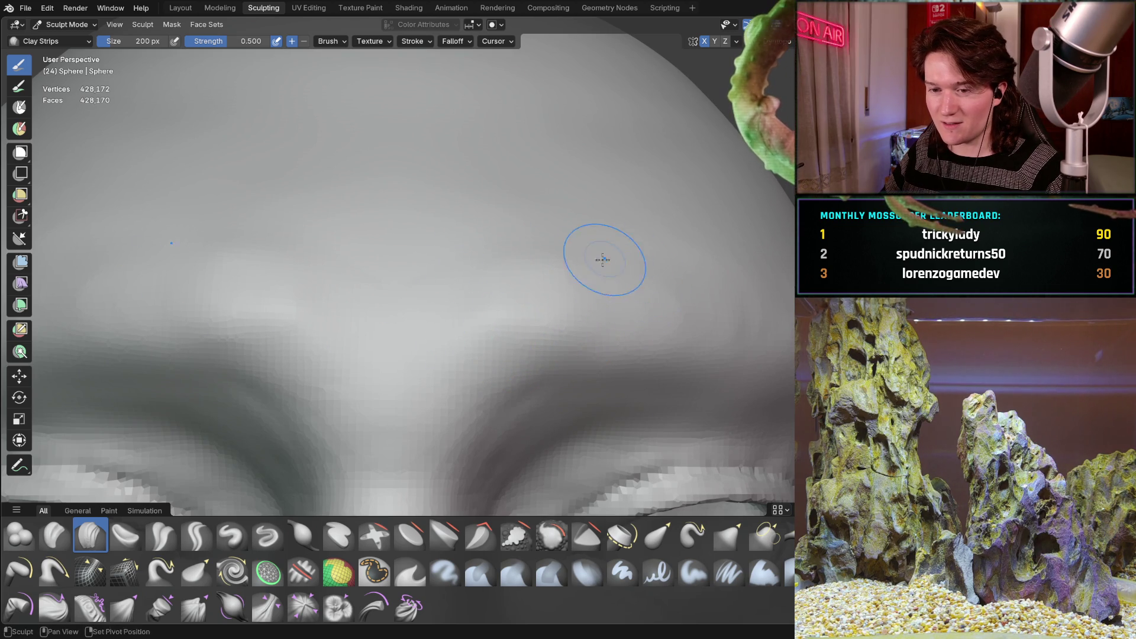
middle_click_drag(608, 258, 521, 292, "shift")
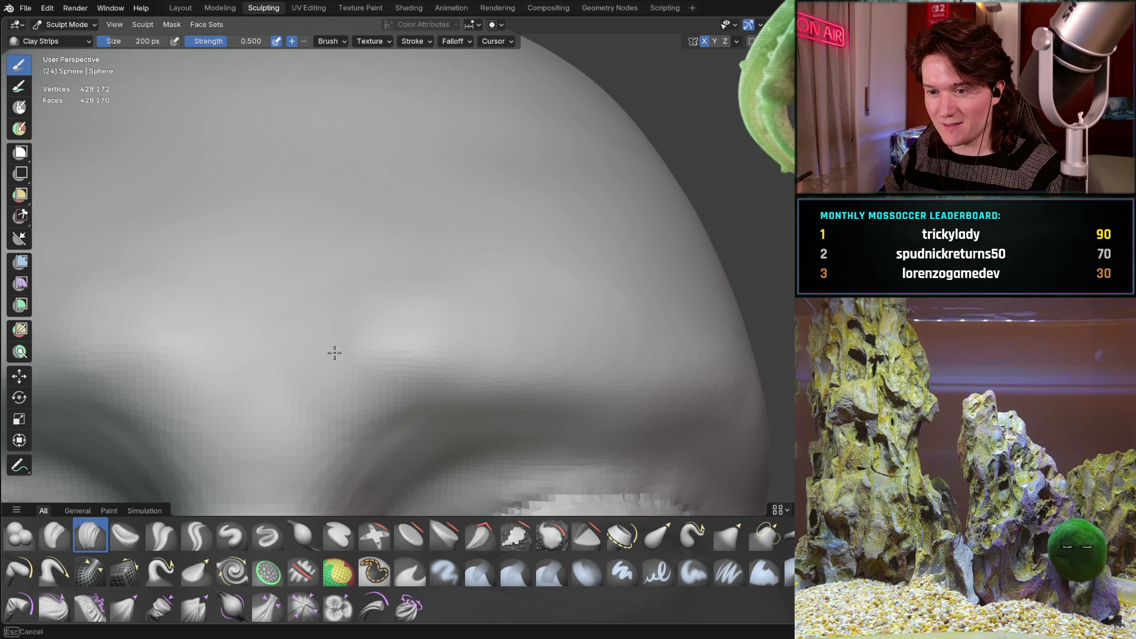
scroll(589, 213, "down", 5)
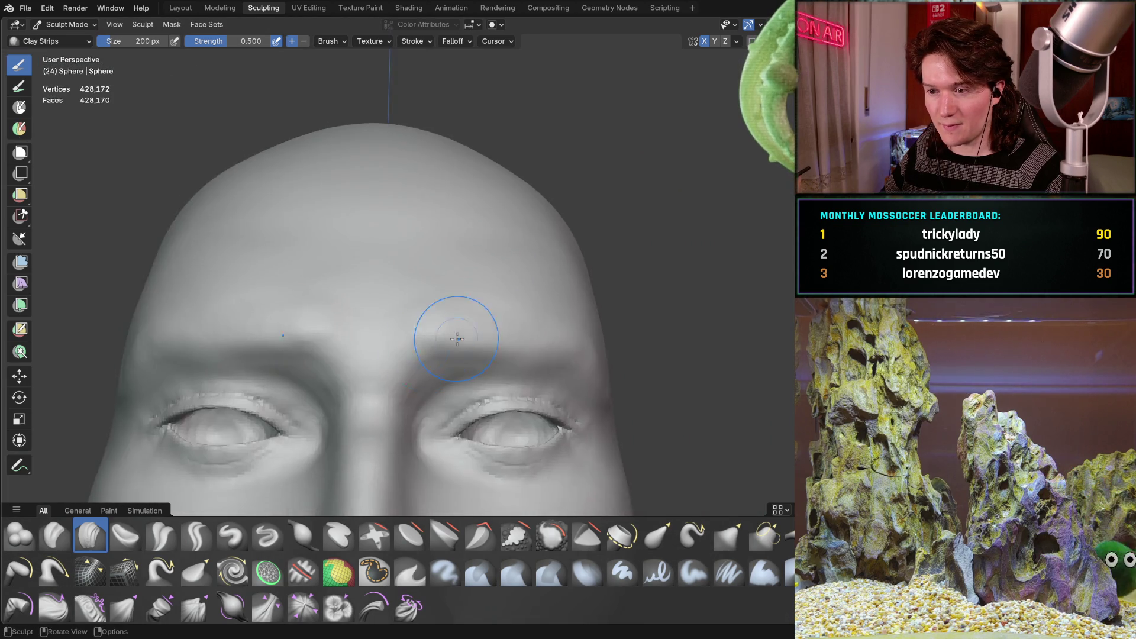
middle_click_drag(456, 325, 410, 374)
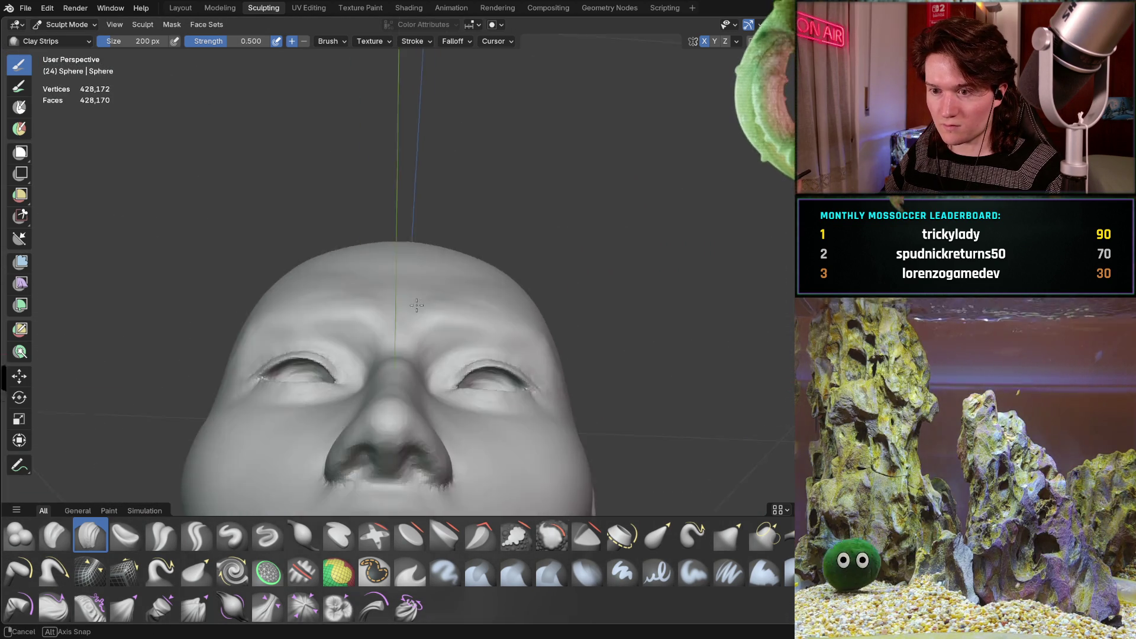
mouse_move(410, 373)
middle_mouse_down()
mouse_move(398, 314)
mouse_move(481, 235)
middle_mouse_up()
scroll(482, 235, "up", 4)
scroll(481, 235, "up", 2)
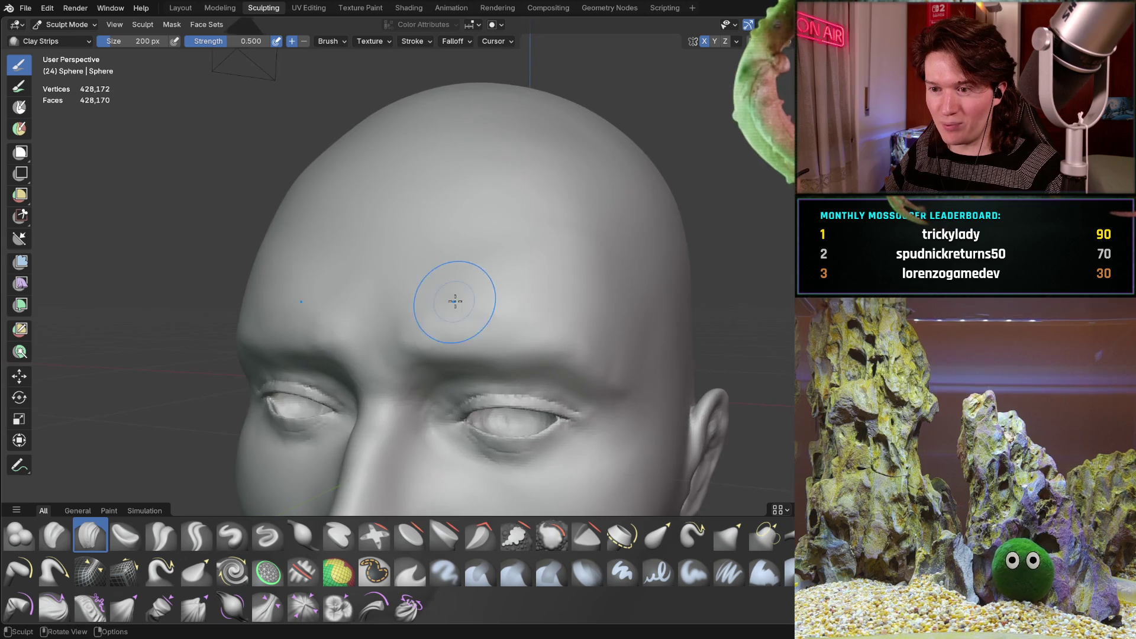
scroll(503, 239, "up", 3)
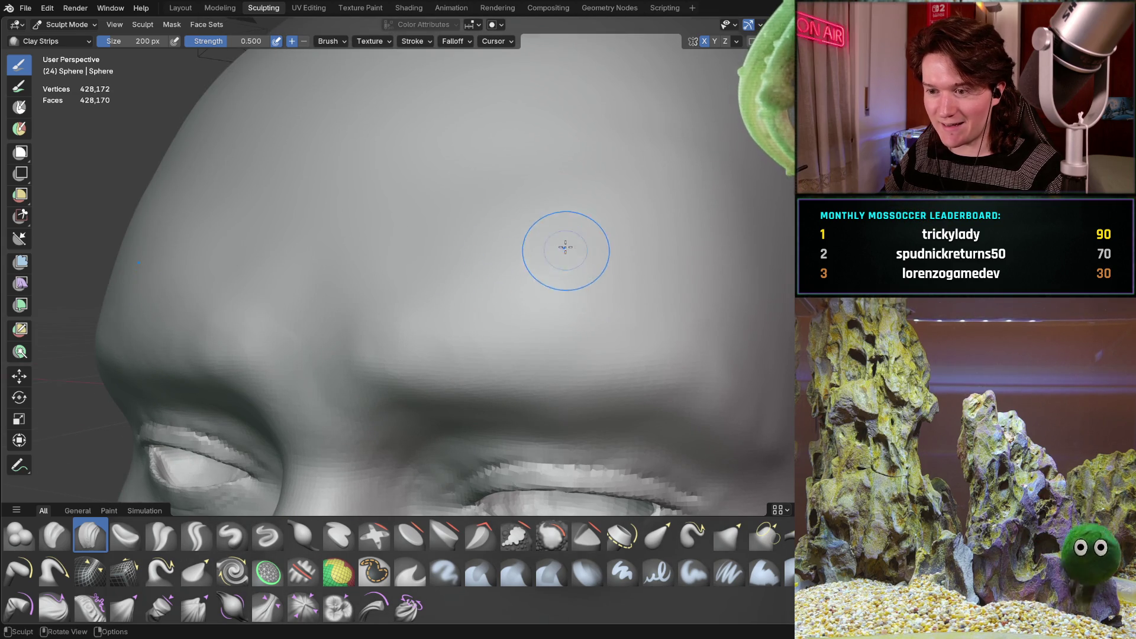
middle_click_drag(462, 288, 561, 300)
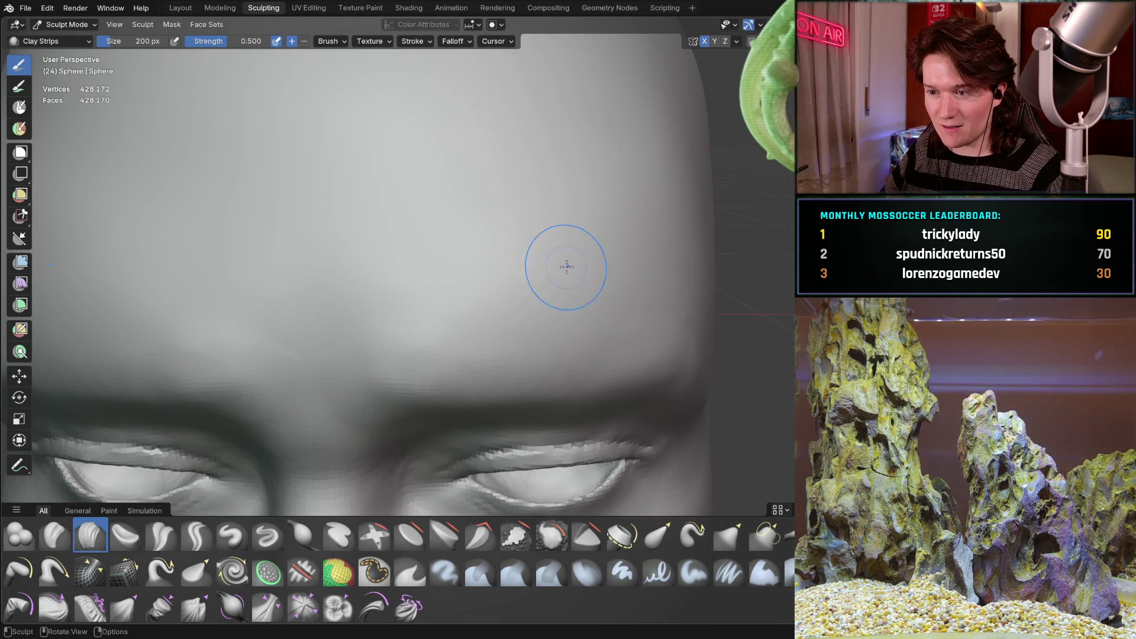
mouse_move(566, 261)
middle_mouse_down()
mouse_move(503, 247)
mouse_move(536, 210)
mouse_move(424, 237)
middle_mouse_up()
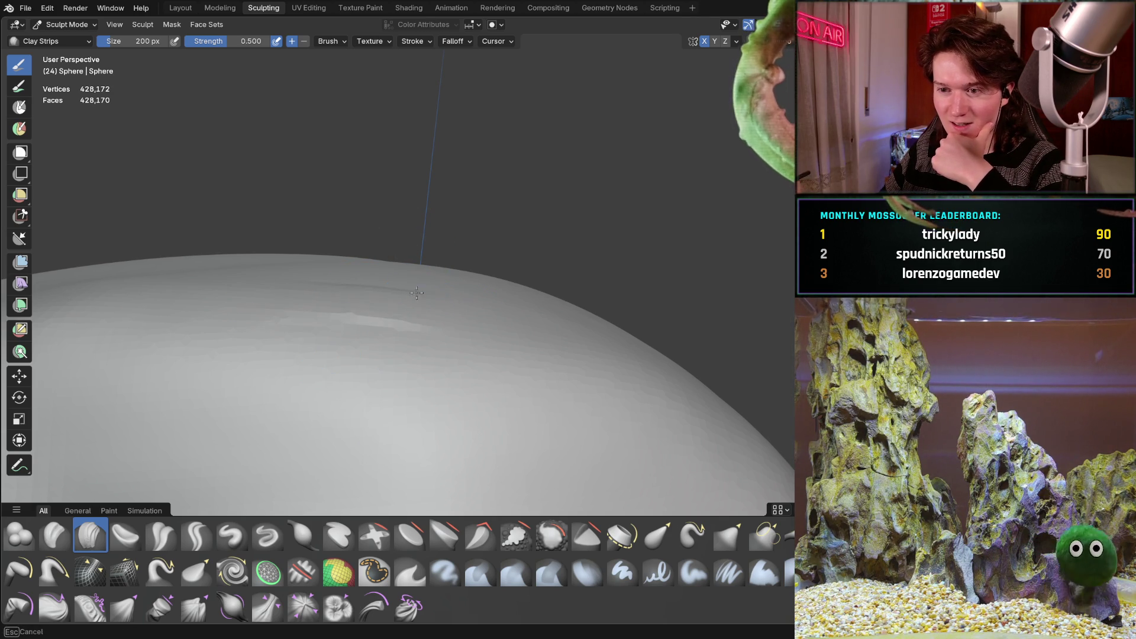
- Build up clay strokes on the brow surface and check them from several angles
left_click(383, 284)
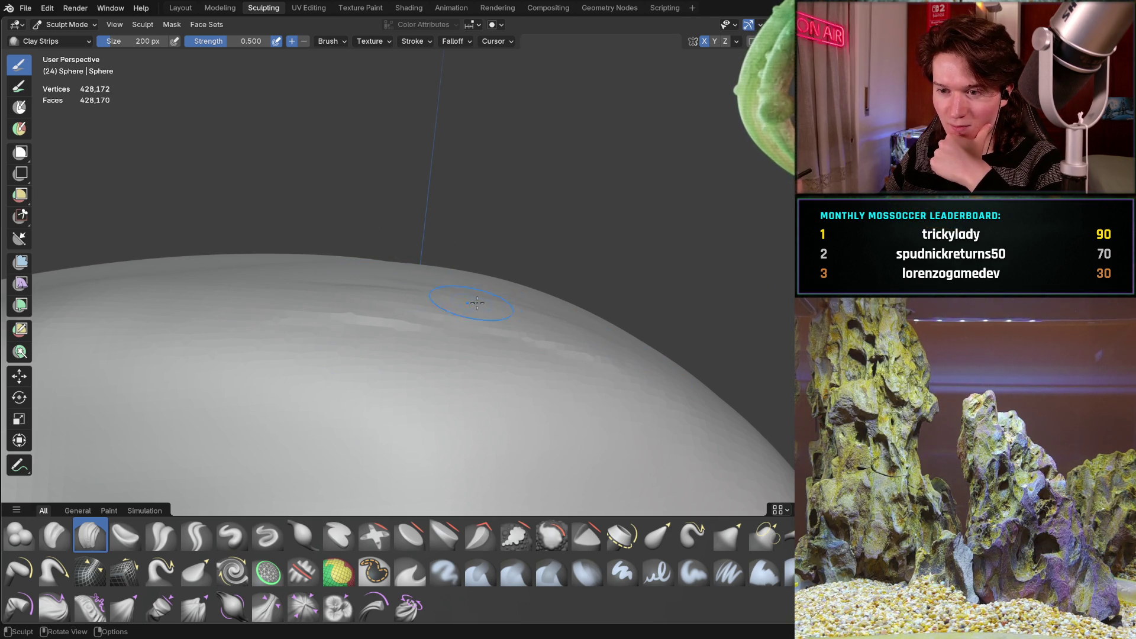
left_click_drag(316, 282, 216, 305)
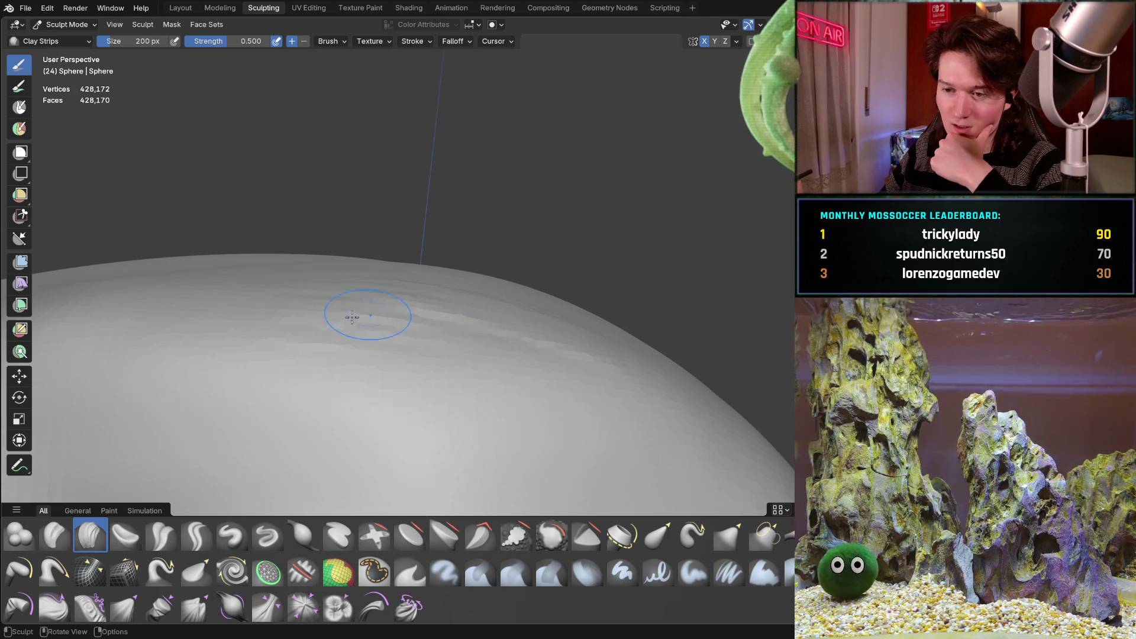
mouse_move(442, 309)
left_mouse_down()
mouse_move(409, 271)
mouse_move(535, 295)
left_mouse_up()
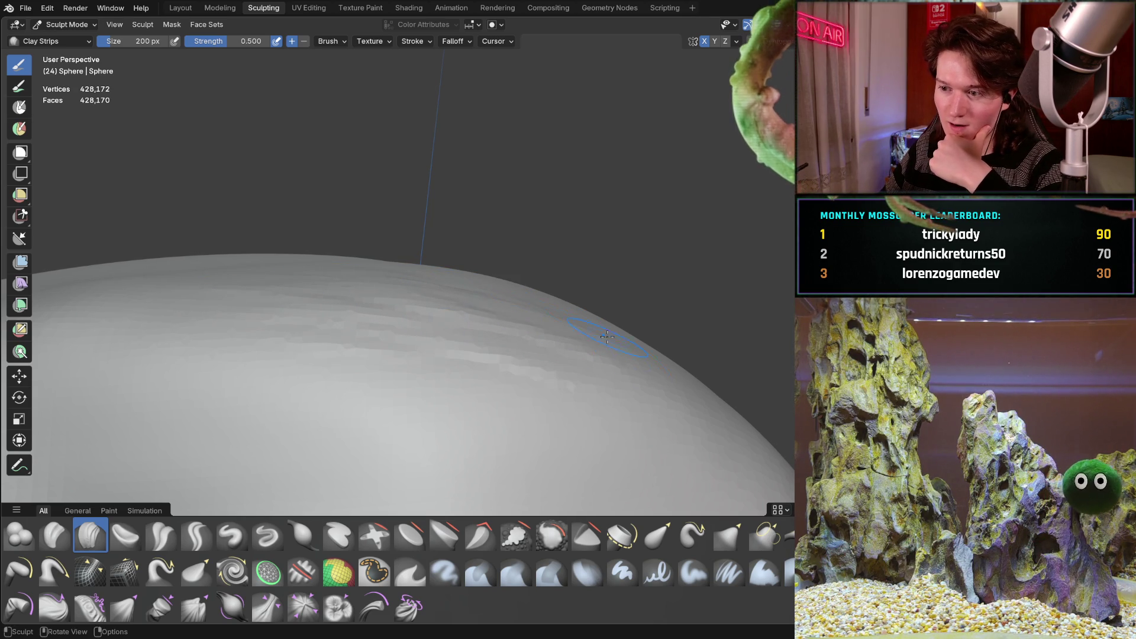
mouse_move(481, 300)
middle_mouse_down()
mouse_move(468, 346)
mouse_move(388, 275)
middle_mouse_up()
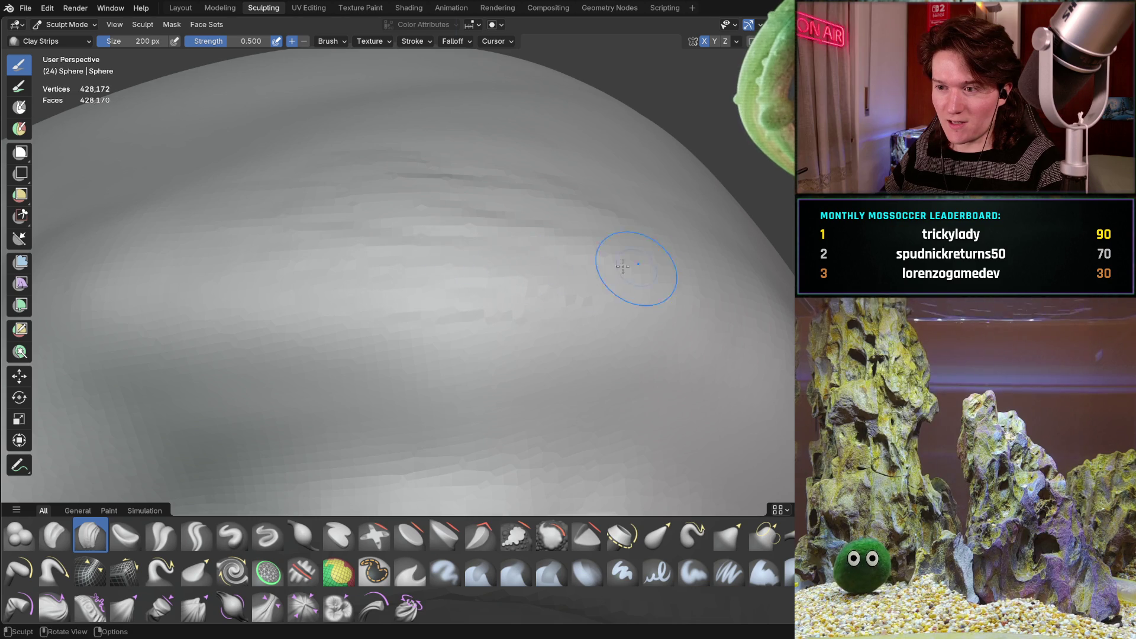
middle_click_drag(692, 283, 627, 165)
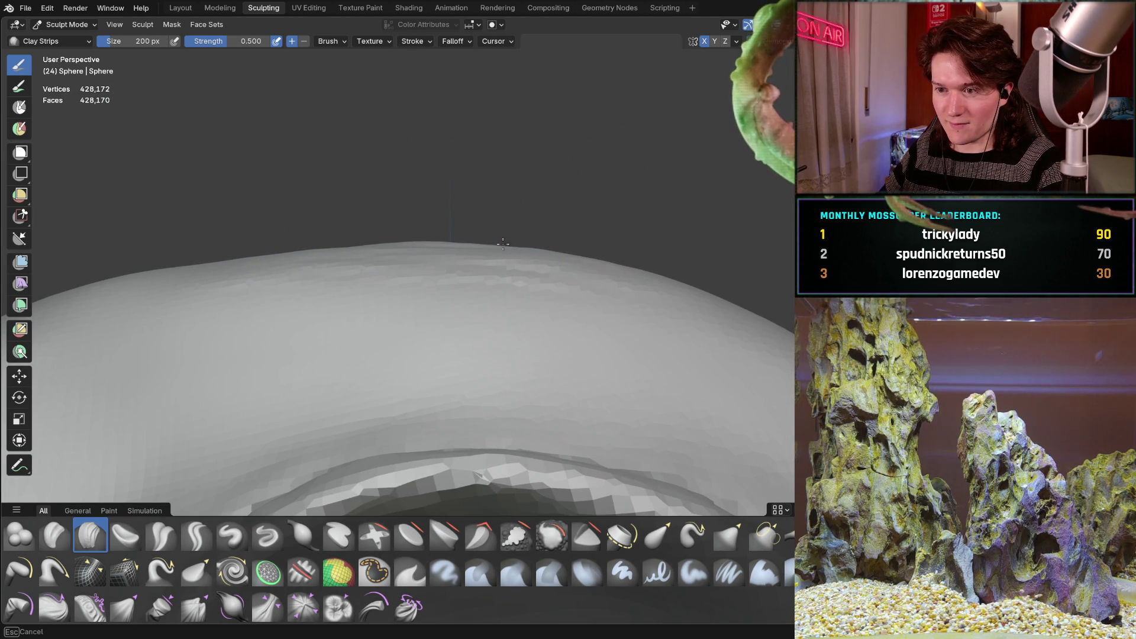
mouse_move(509, 242)
middle_mouse_down()
mouse_move(489, 299)
mouse_move(551, 318)
middle_mouse_up()
mouse_move(580, 279)
middle_mouse_down()
mouse_move(535, 304)
mouse_move(596, 304)
middle_mouse_up()
middle_click_drag(297, 317, 342, 278)
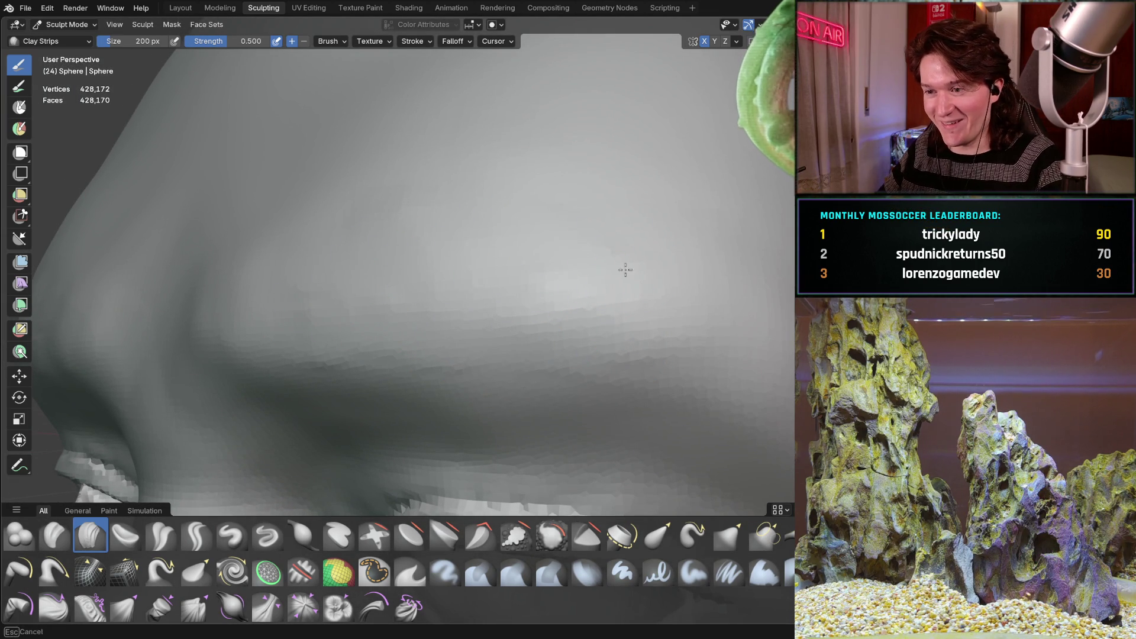
middle_click_drag(606, 265, 614, 356)
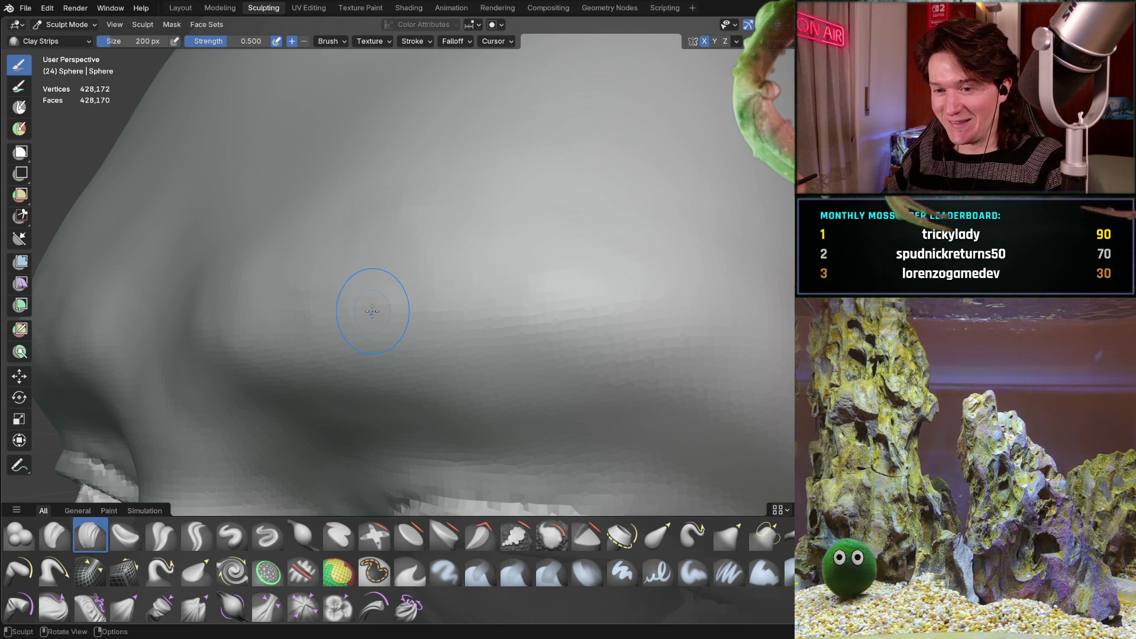
- Review the whole head, then enlarge the Clay Strips brush to 426 px
mouse_move(382, 318)
middle_mouse_down()
mouse_move(419, 314)
mouse_move(328, 299)
mouse_move(345, 323)
middle_mouse_up()
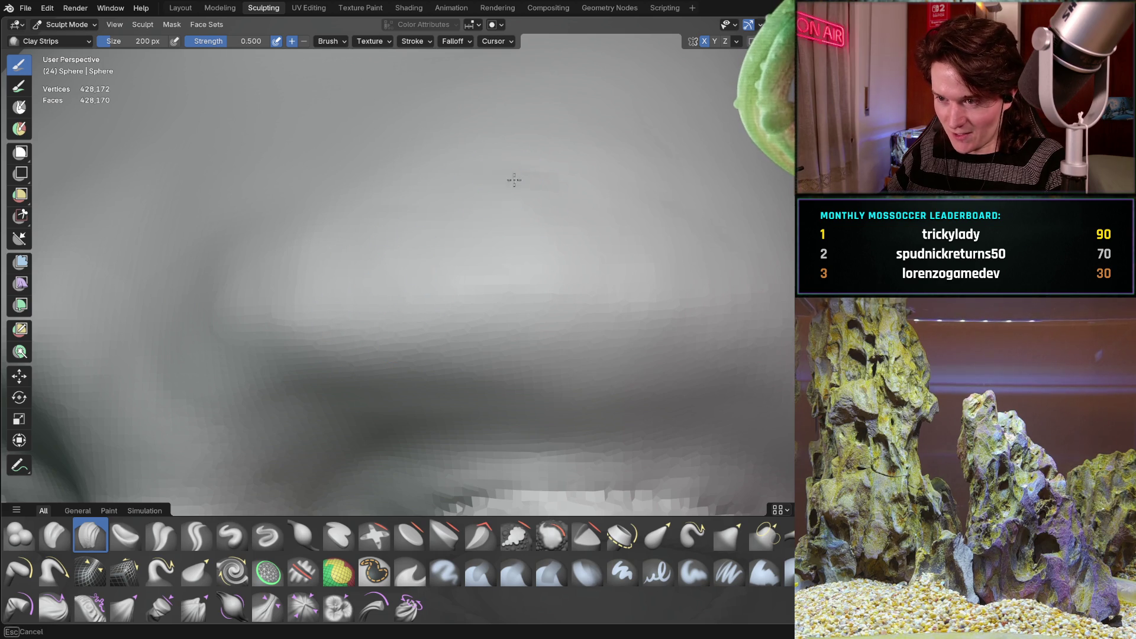
scroll(705, 190, "down", 5)
mouse_move(705, 191)
middle_mouse_down()
mouse_move(561, 210)
mouse_move(456, 323)
mouse_move(563, 203)
mouse_move(412, 254)
middle_mouse_up()
scroll(560, 210, "up", 4)
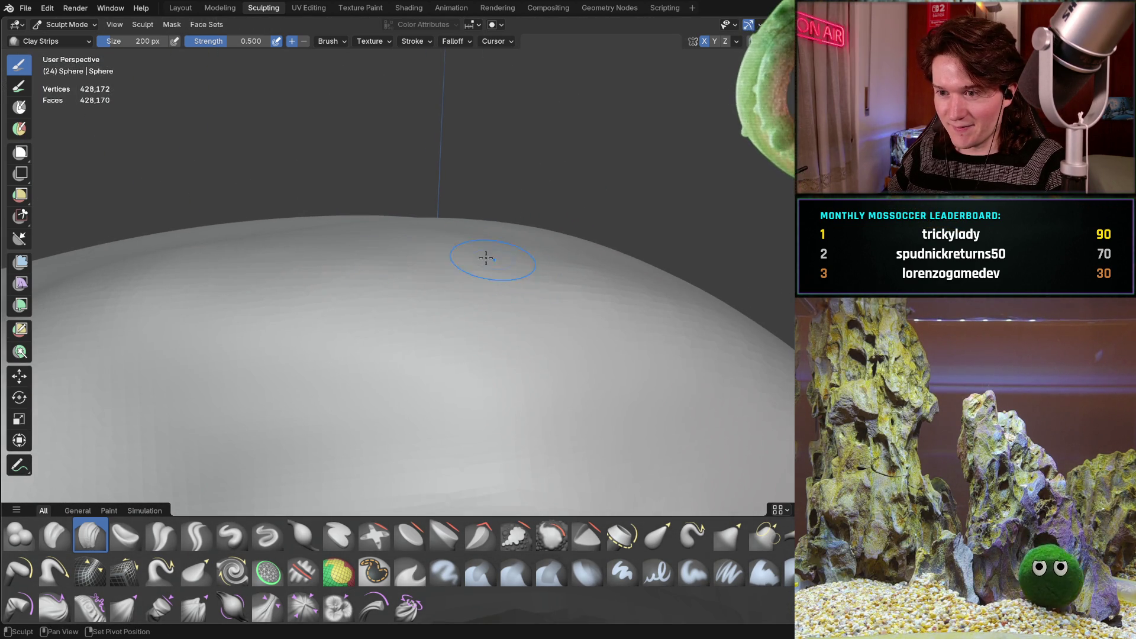
mouse_move(536, 245)
middle_mouse_down()
mouse_move(513, 196)
mouse_move(481, 273)
middle_mouse_up()
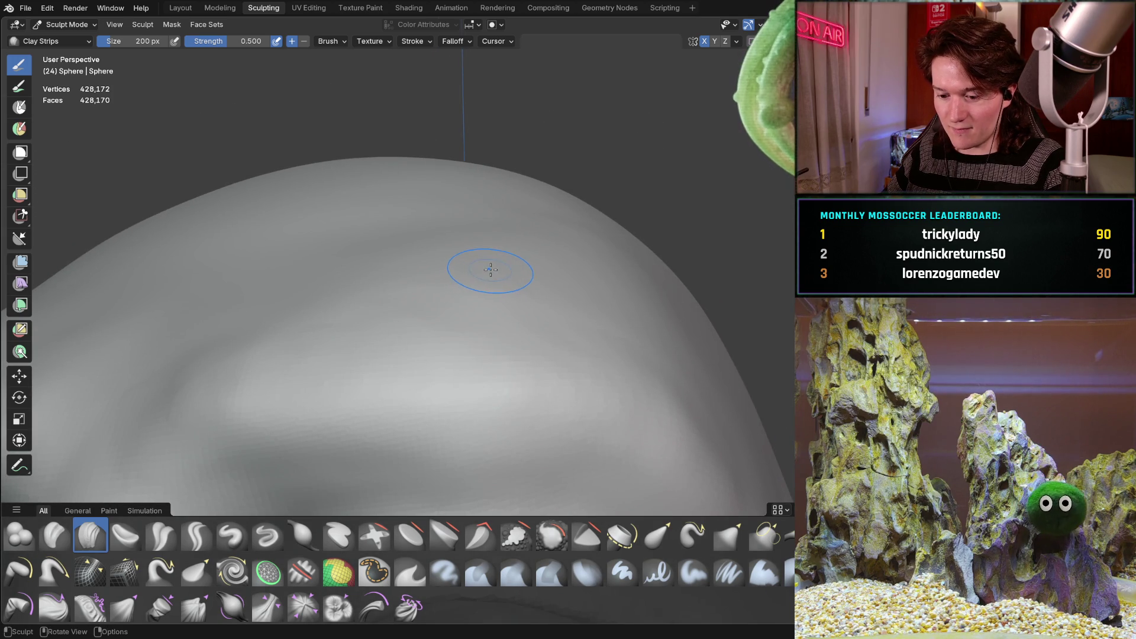
key("f")
left_click(522, 265)
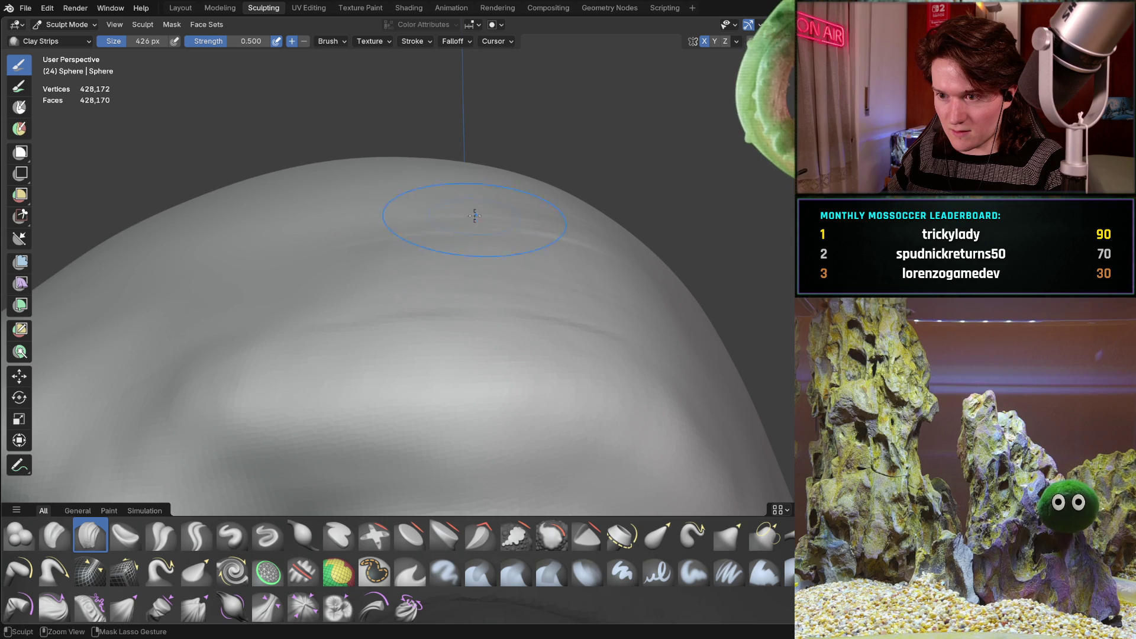
middle_click_drag(584, 237, 569, 268)
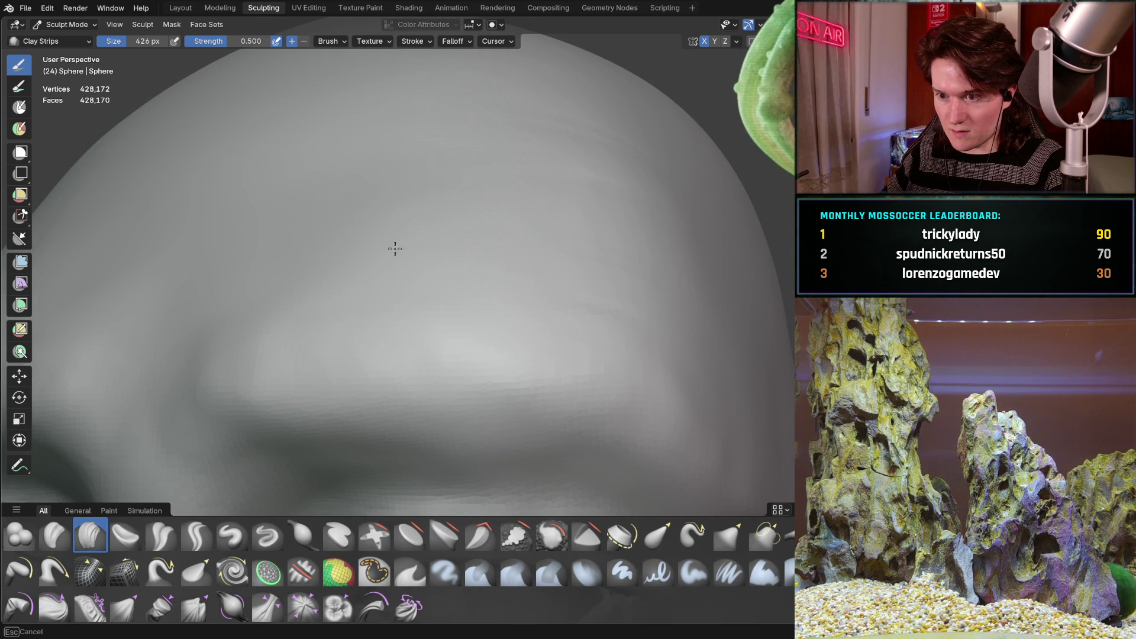
mouse_move(555, 257)
middle_mouse_down()
mouse_move(492, 272)
mouse_move(392, 389)
middle_mouse_up()
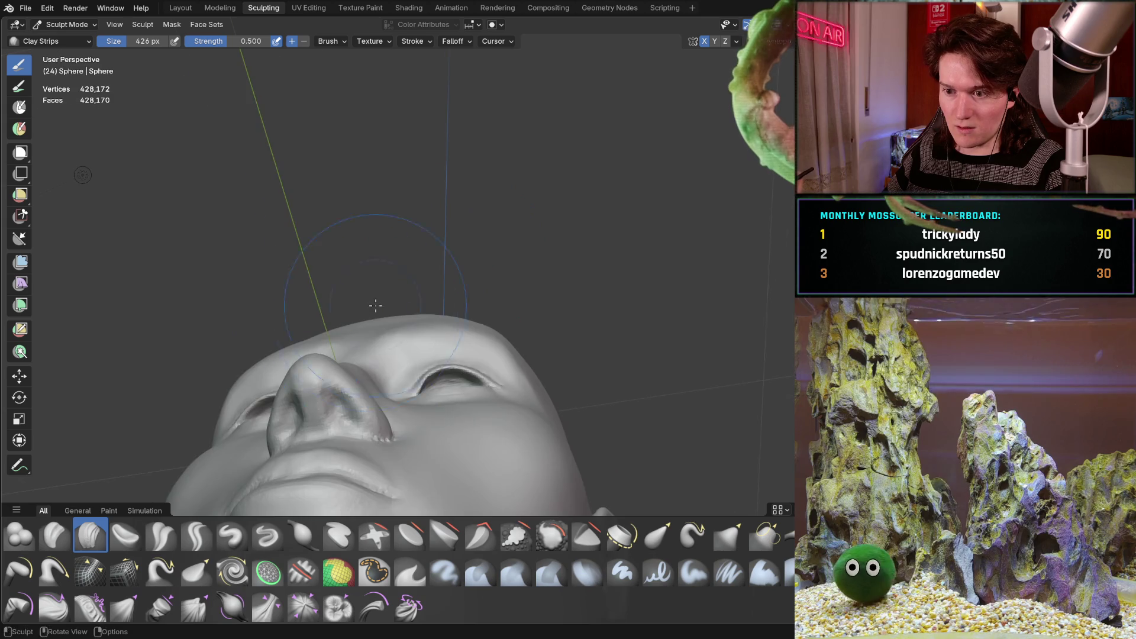
- Shrink the Clay Strips brush in two stages, to 258 px then 122 px
mouse_move(392, 390)
middle_mouse_down()
mouse_move(416, 343)
mouse_move(418, 319)
mouse_move(408, 316)
middle_mouse_up()
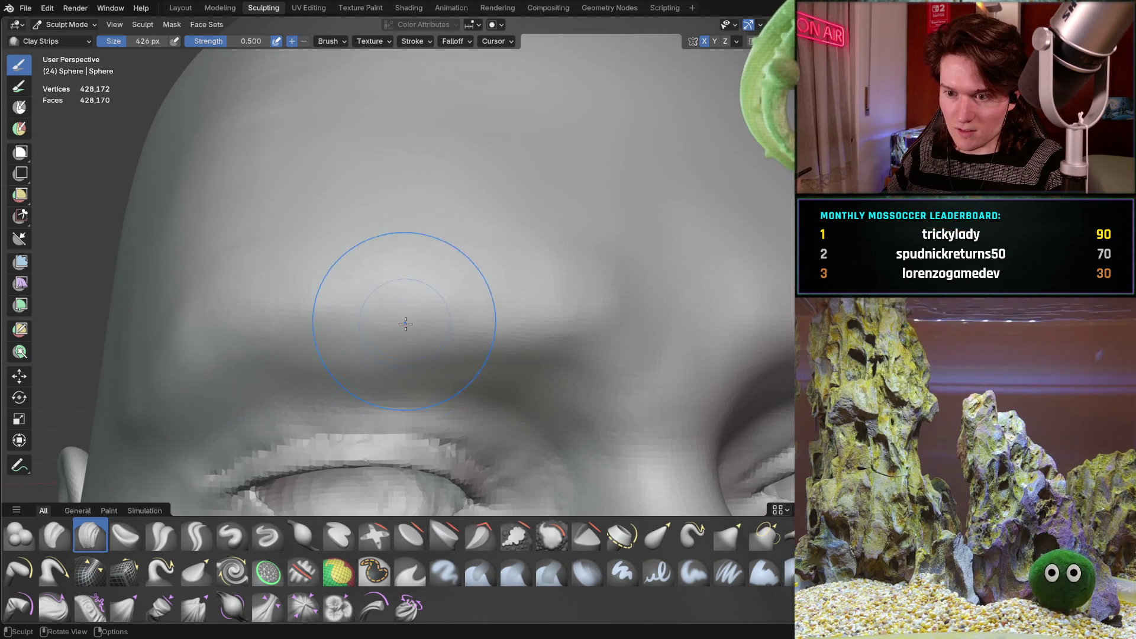
mouse_move(399, 374)
middle_mouse_down("ctrl")
mouse_move(380, 342)
mouse_move(393, 292)
mouse_move(388, 320)
middle_mouse_up("ctrl")
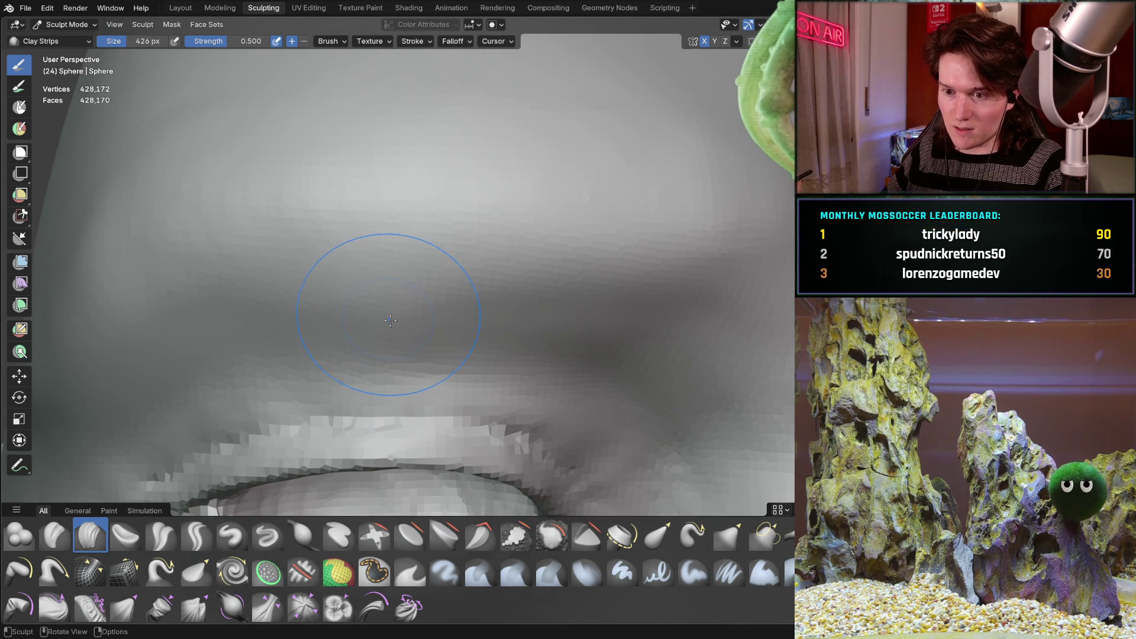
key("f")
left_click(380, 320)
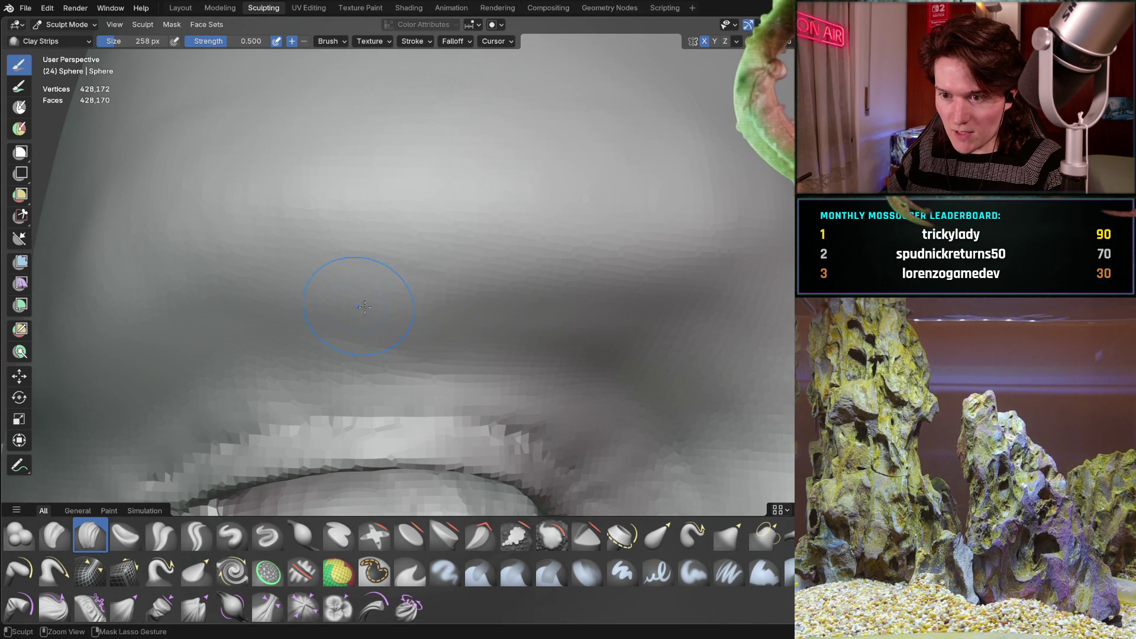
key("f")
left_click(384, 319)
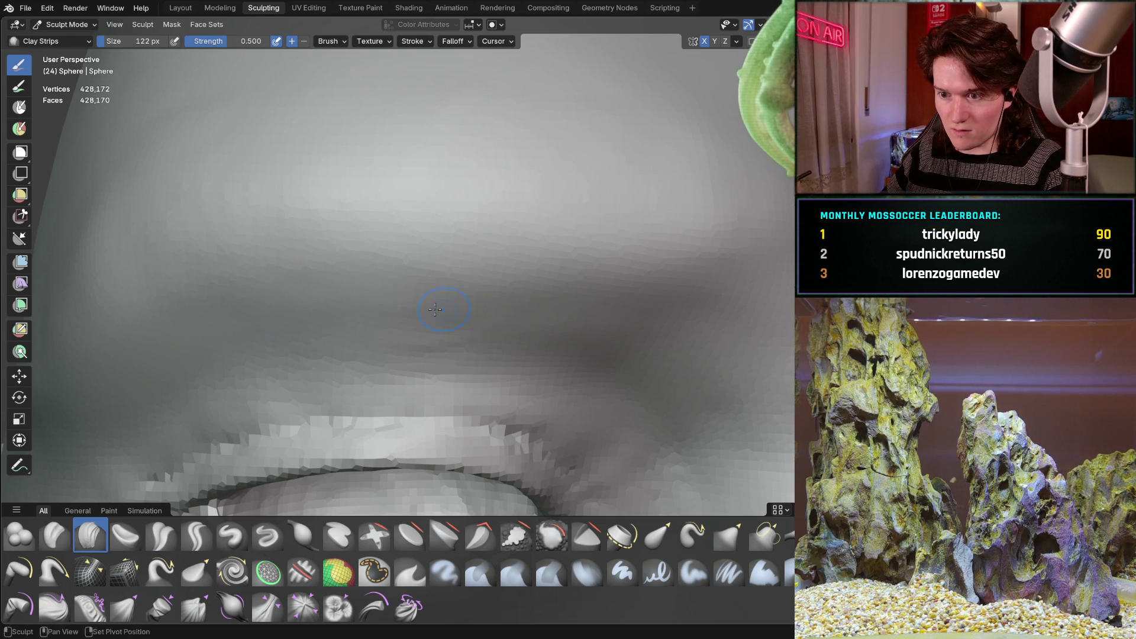
scroll(407, 320, "down", 5)
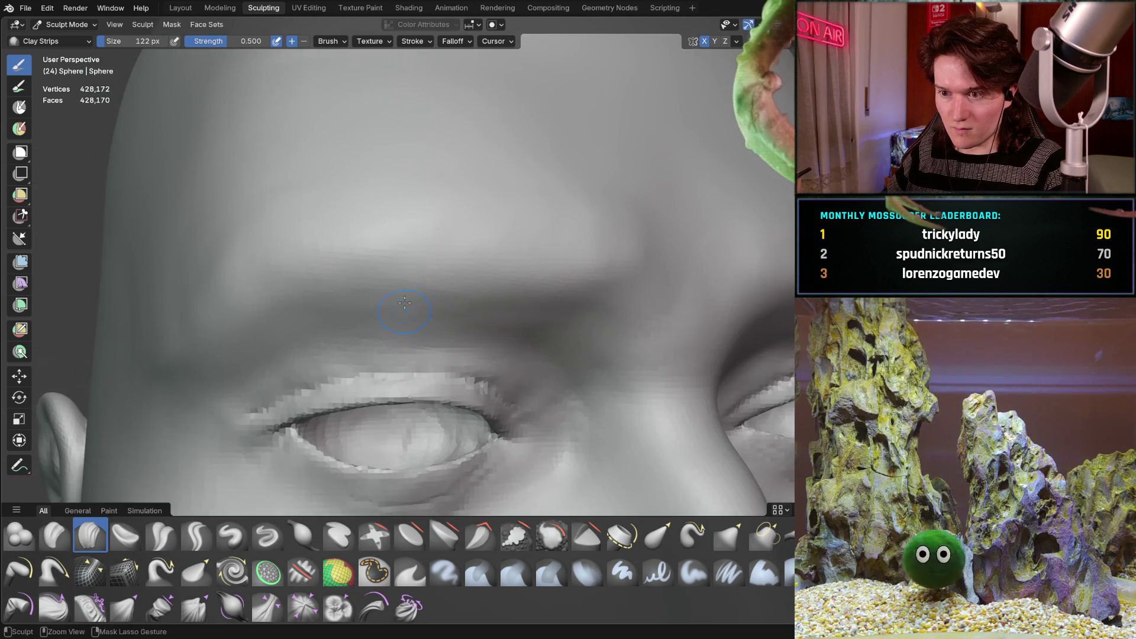
scroll(404, 304, "down", 5)
- Refine the brow just above the left eye with the small brush
middle_click_drag(404, 304, 354, 318)
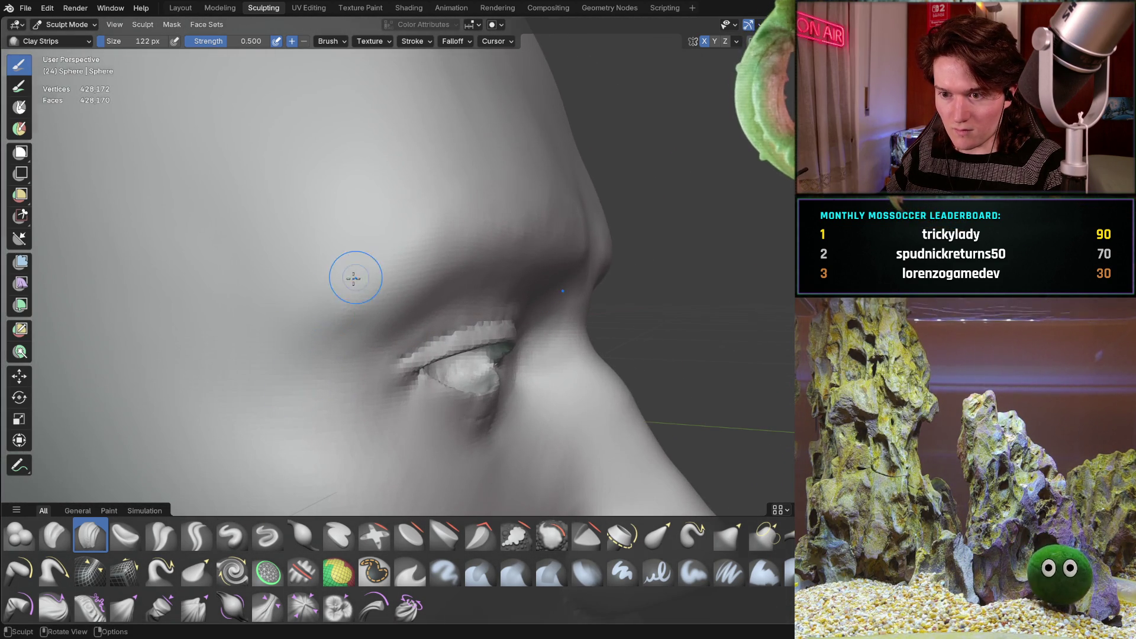
middle_click_drag(356, 277, 291, 277)
middle_click_drag(226, 250, 225, 249)
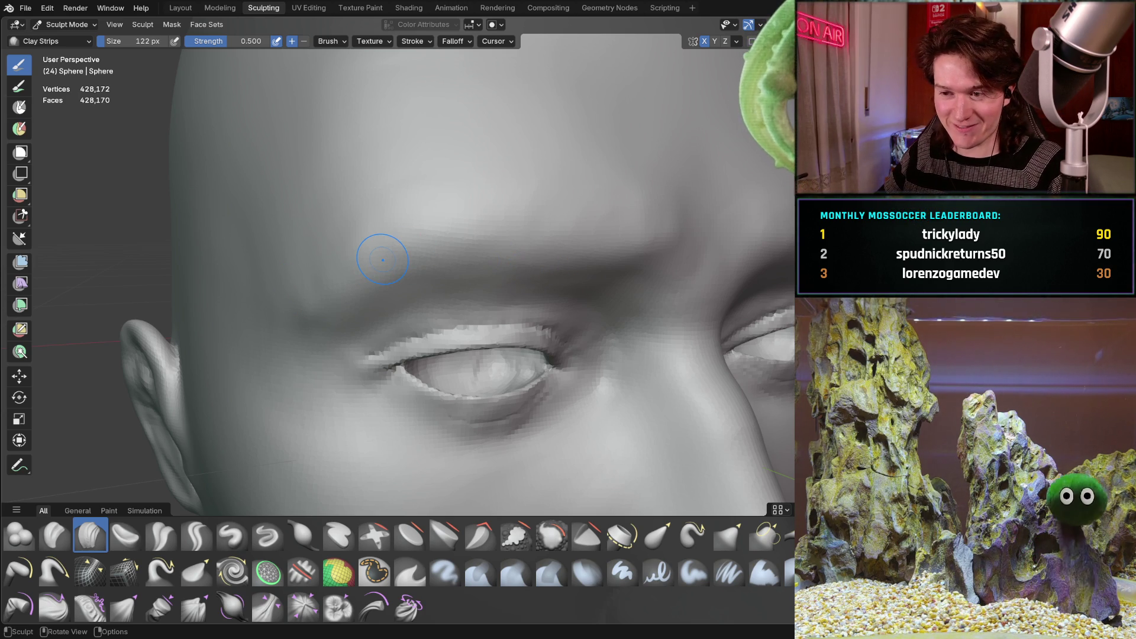
mouse_move(376, 236)
middle_mouse_down()
mouse_move(416, 221)
mouse_move(448, 258)
mouse_move(437, 297)
mouse_move(413, 310)
mouse_move(432, 246)
mouse_move(458, 250)
mouse_move(482, 234)
mouse_move(452, 237)
mouse_move(449, 210)
middle_mouse_up()
scroll(465, 210, "down", 5)
scroll(432, 247, "up", 2)
scroll(432, 246, "up", 2)
- Orbit around the forehead, eyes and nose to inspect the brow
mouse_move(264, 207)
middle_mouse_down()
mouse_move(310, 287)
mouse_move(291, 364)
mouse_move(446, 437)
middle_mouse_up()
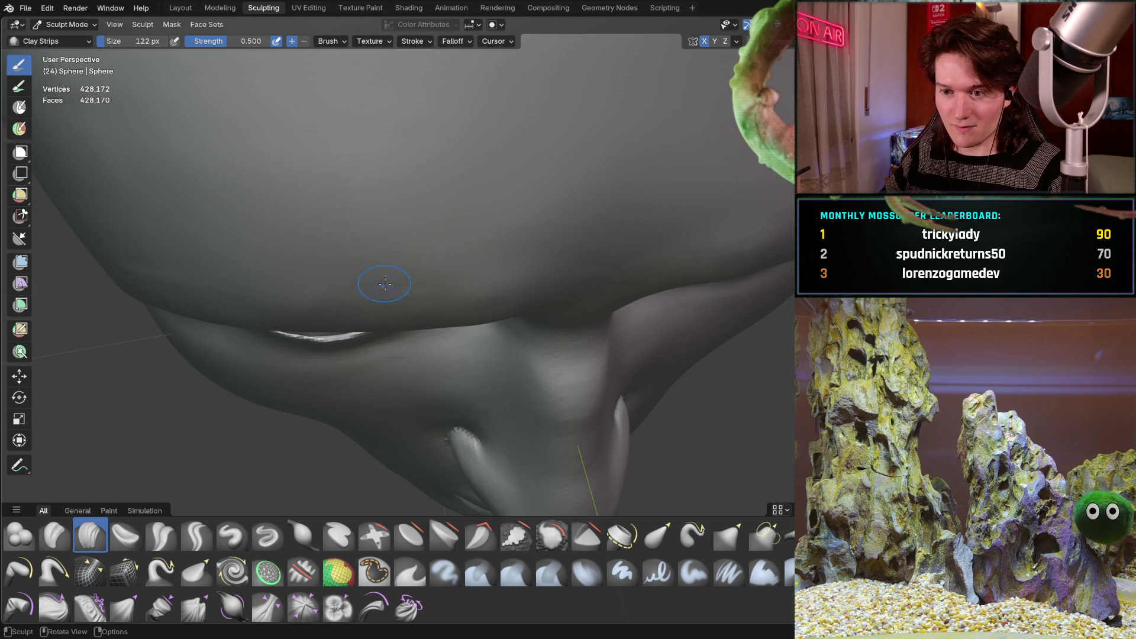
middle_click_drag(384, 284, 374, 233)
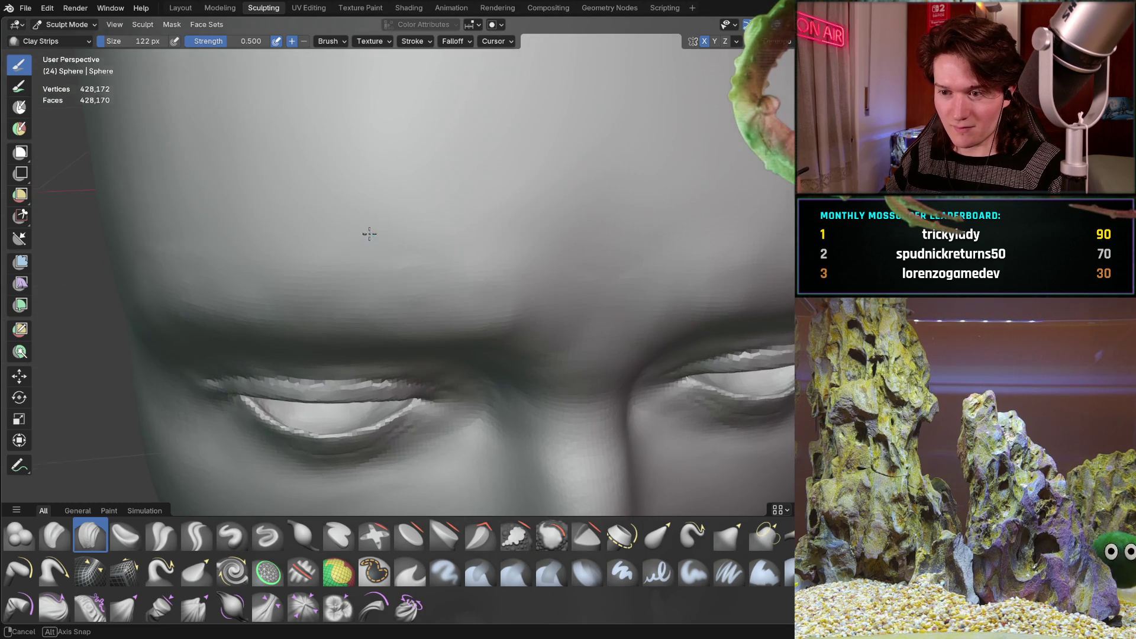
mouse_move(350, 287)
middle_mouse_down()
mouse_move(332, 147)
mouse_move(306, 288)
mouse_move(364, 342)
mouse_move(280, 297)
mouse_move(334, 314)
middle_mouse_up()
scroll(280, 298, "up", 3)
scroll(281, 298, "up", 2)
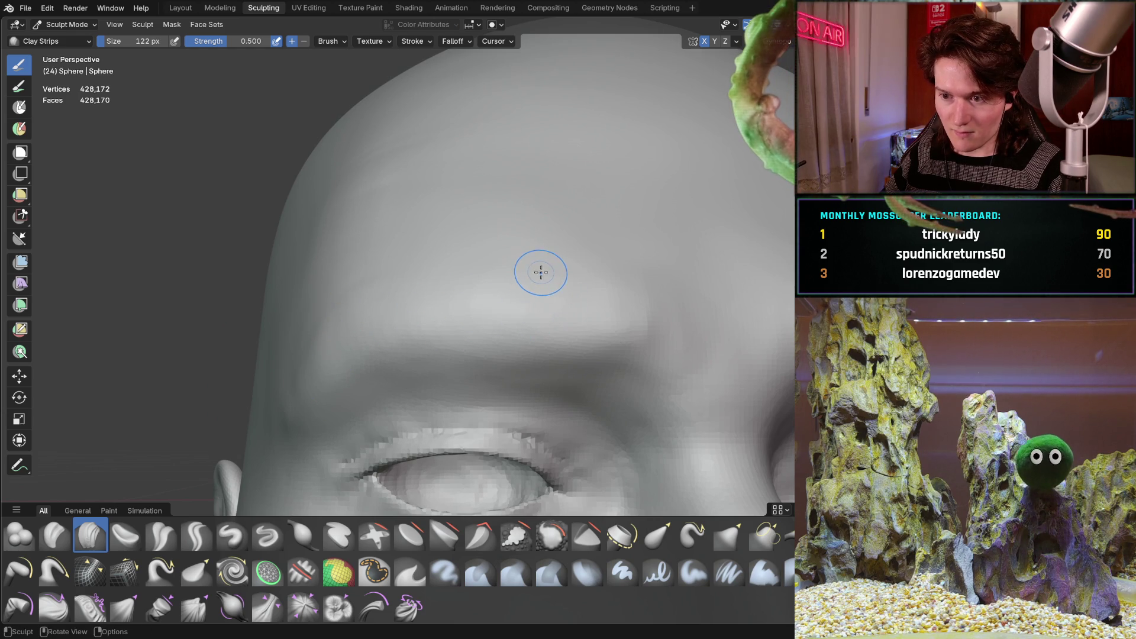
mouse_move(412, 333)
middle_mouse_down()
mouse_move(422, 329)
mouse_move(358, 300)
middle_mouse_up()
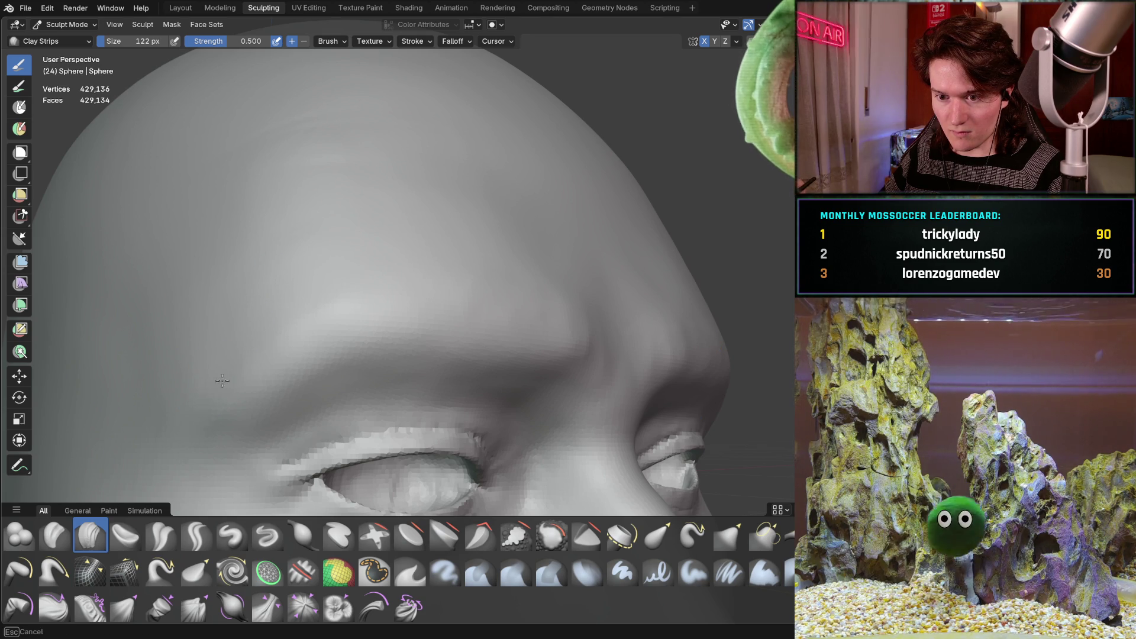
- Reshape the crease above the left eyelid and inspect the eye in profile
mouse_move(343, 266)
middle_mouse_down()
mouse_move(261, 355)
mouse_move(335, 368)
mouse_move(376, 279)
mouse_move(453, 269)
middle_mouse_up()
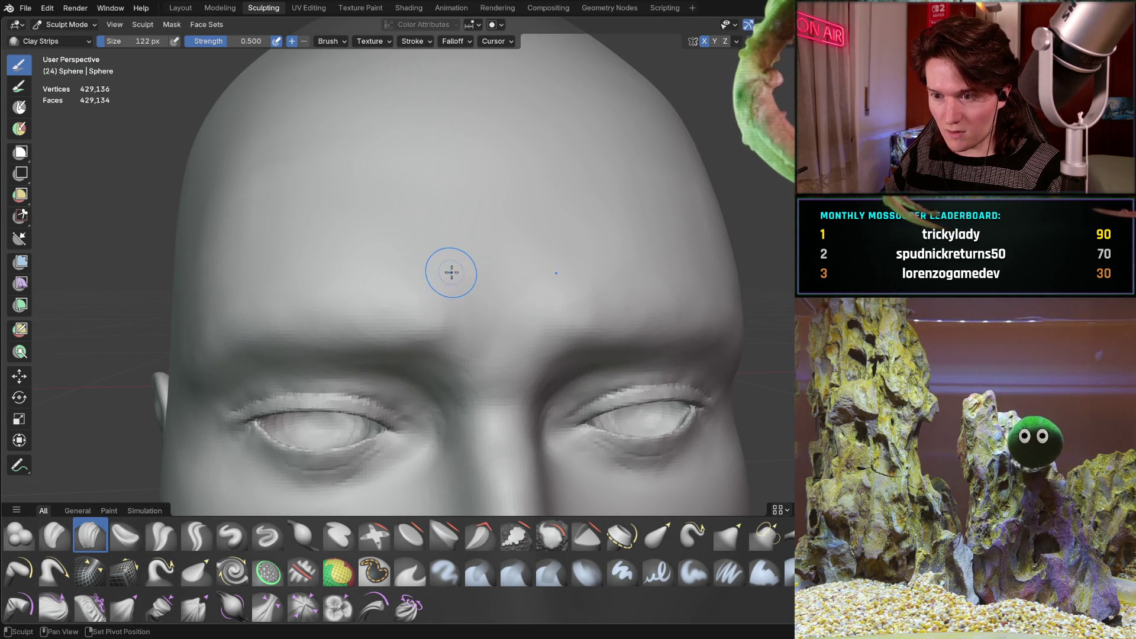
mouse_move(443, 338)
middle_mouse_down()
mouse_move(431, 332)
mouse_move(419, 261)
mouse_move(281, 284)
middle_mouse_up()
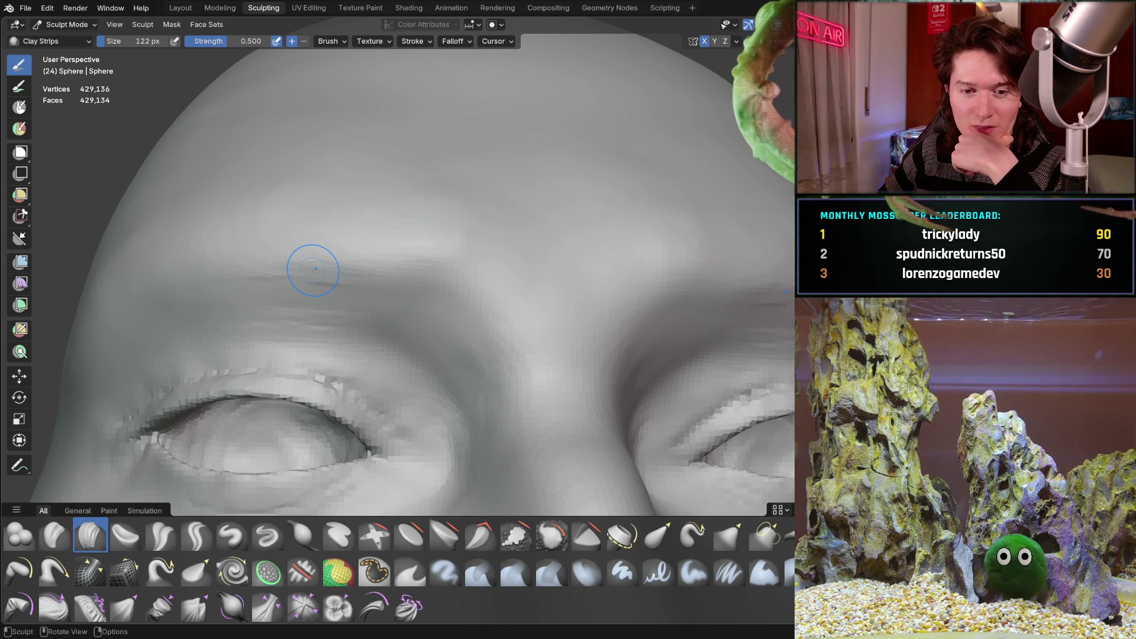
mouse_move(320, 384)
middle_mouse_down()
mouse_move(320, 322)
mouse_move(369, 299)
mouse_move(347, 300)
middle_mouse_up()
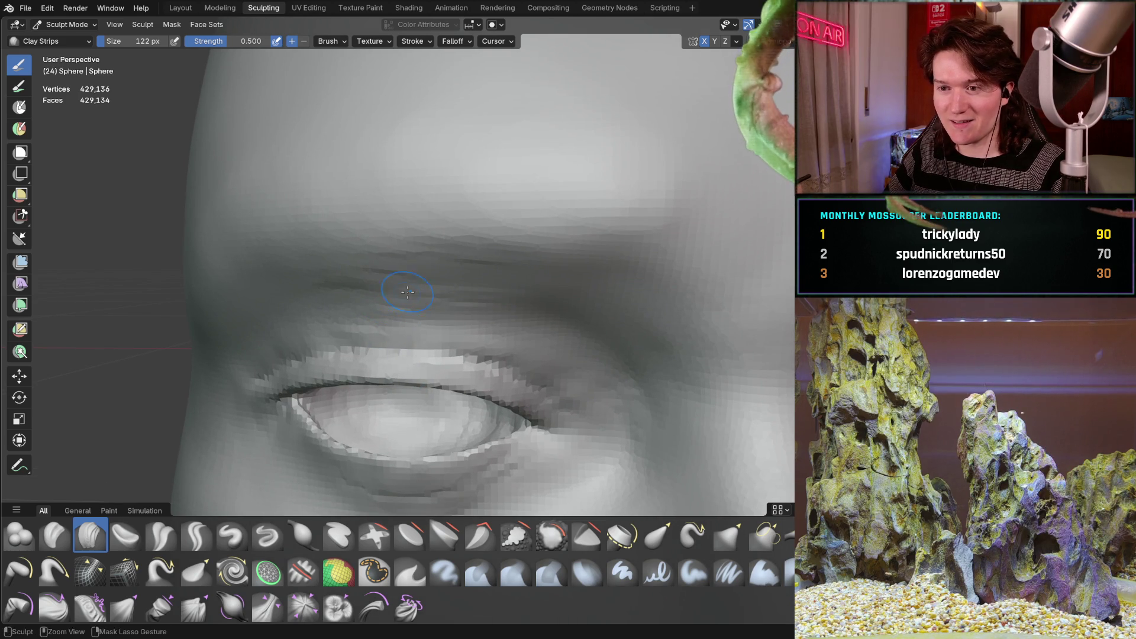
mouse_move(408, 293)
middle_mouse_down()
mouse_move(460, 295)
mouse_move(317, 233)
middle_mouse_up()
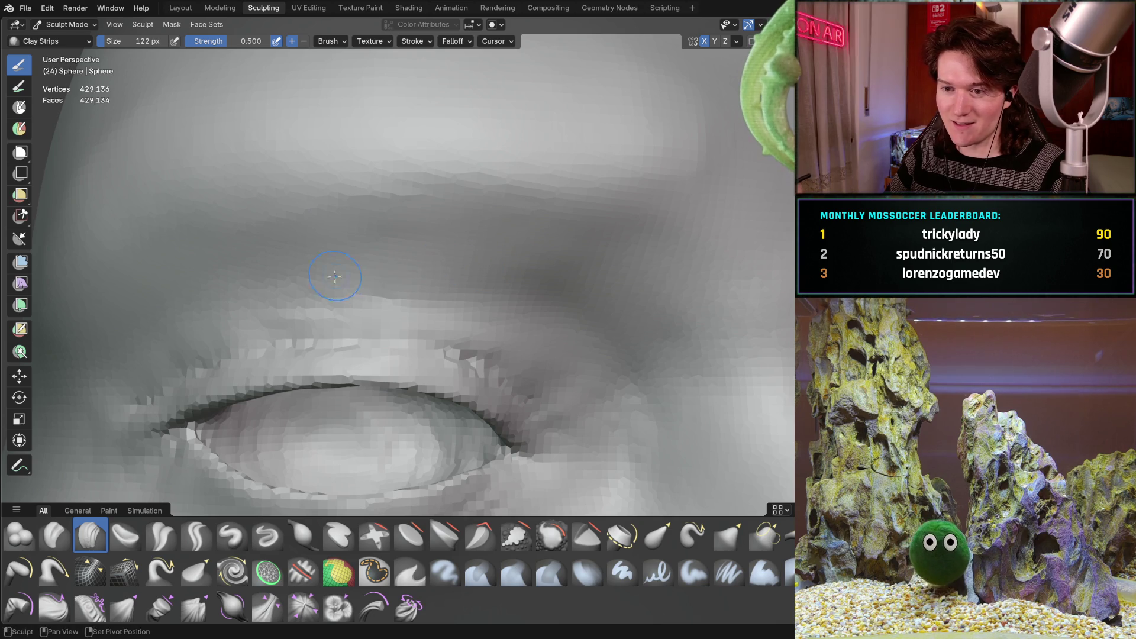
mouse_move(478, 275)
middle_mouse_down()
mouse_move(516, 311)
mouse_move(356, 282)
mouse_move(380, 323)
middle_mouse_up()
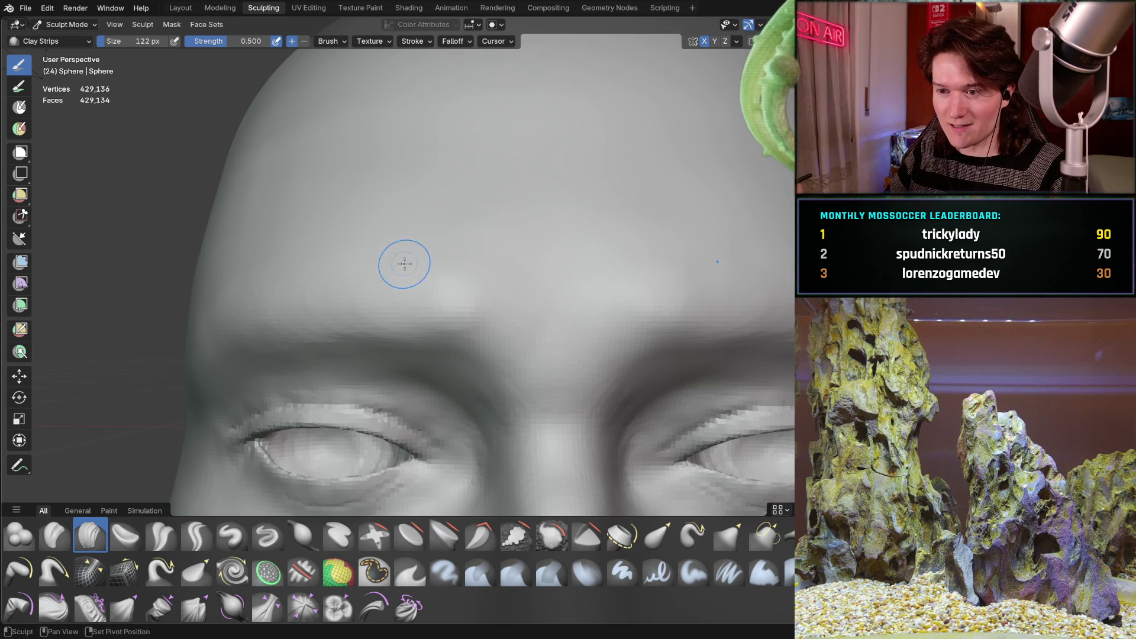
- Pull back to frame the whole head frontally for review
middle_click_drag(457, 241, 339, 349, "ctrl")
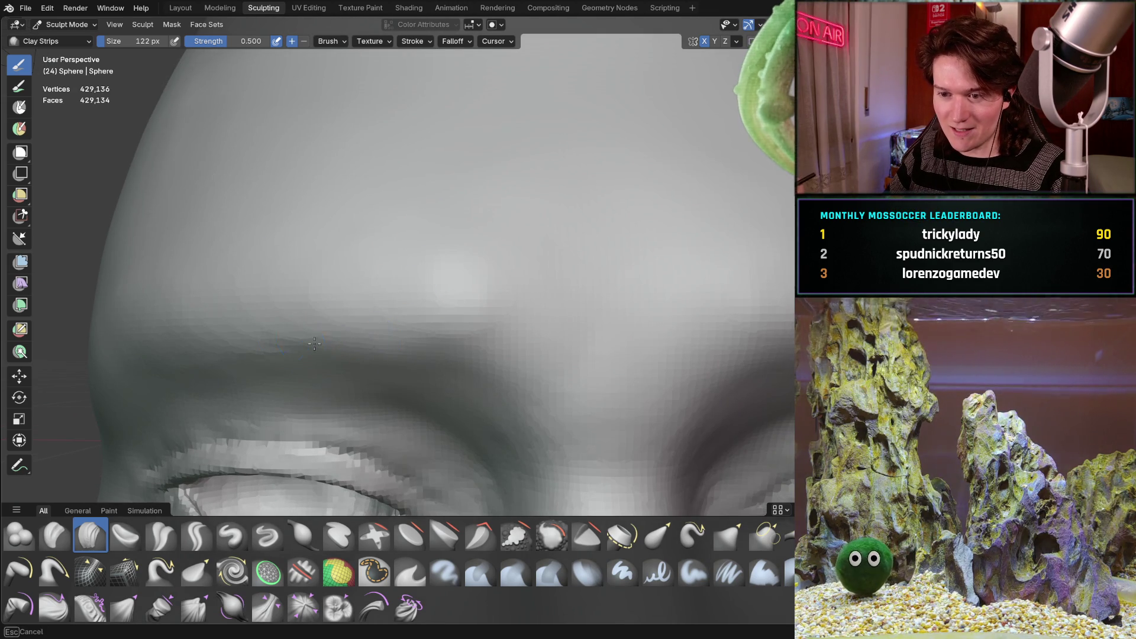
mouse_move(435, 378)
middle_mouse_down("ctrl")
mouse_move(437, 309)
mouse_move(364, 366)
mouse_move(115, 407)
middle_mouse_up("ctrl")
mouse_move(382, 333)
middle_mouse_down("ctrl")
mouse_move(438, 323)
mouse_move(394, 297)
mouse_move(390, 355)
mouse_move(139, 102)
mouse_move(462, 290)
mouse_move(430, 296)
mouse_move(435, 303)
mouse_move(391, 266)
middle_mouse_up("ctrl")
scroll(430, 296, "down", 3)
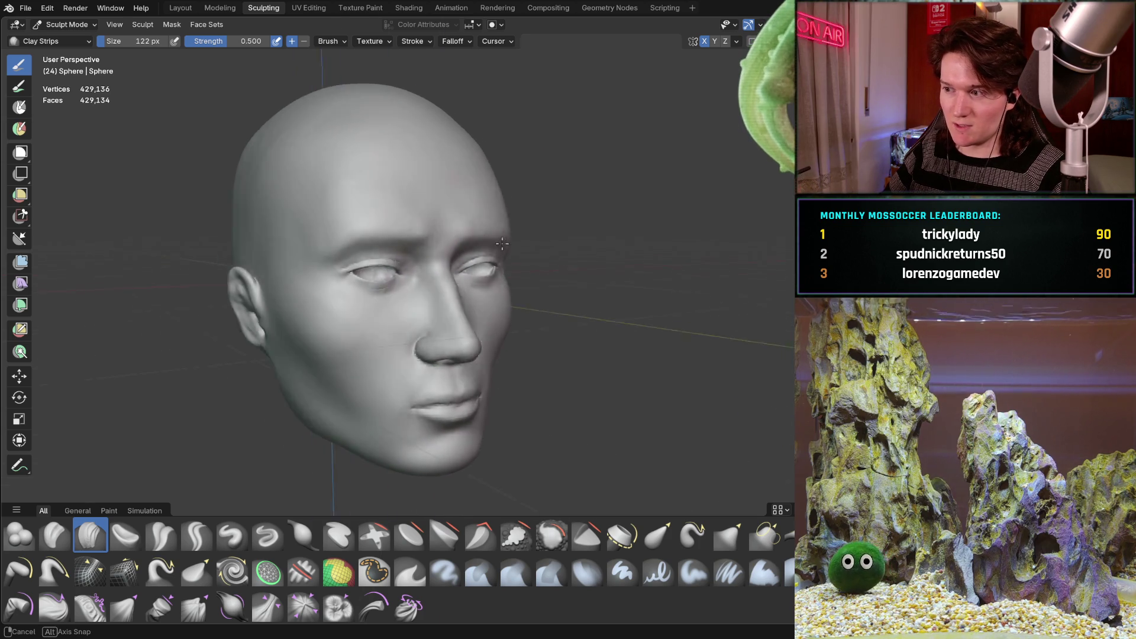
- Raise the brow ridge above the eye with a Clay Strips stroke
middle_click_drag(417, 303, 564, 228)
scroll(479, 233, "up", 5)
mouse_move(480, 233)
middle_mouse_down()
mouse_move(453, 256)
mouse_move(352, 287)
middle_mouse_up()
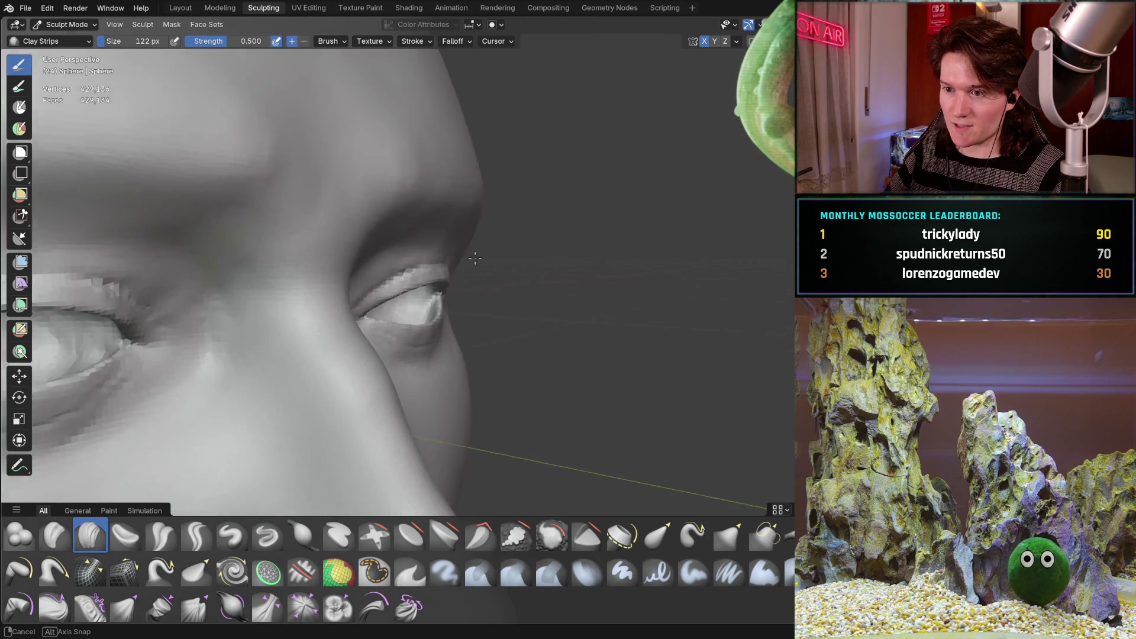
mouse_move(352, 286)
middle_mouse_down()
mouse_move(480, 259)
mouse_move(425, 227)
mouse_move(420, 254)
mouse_move(360, 248)
middle_mouse_up()
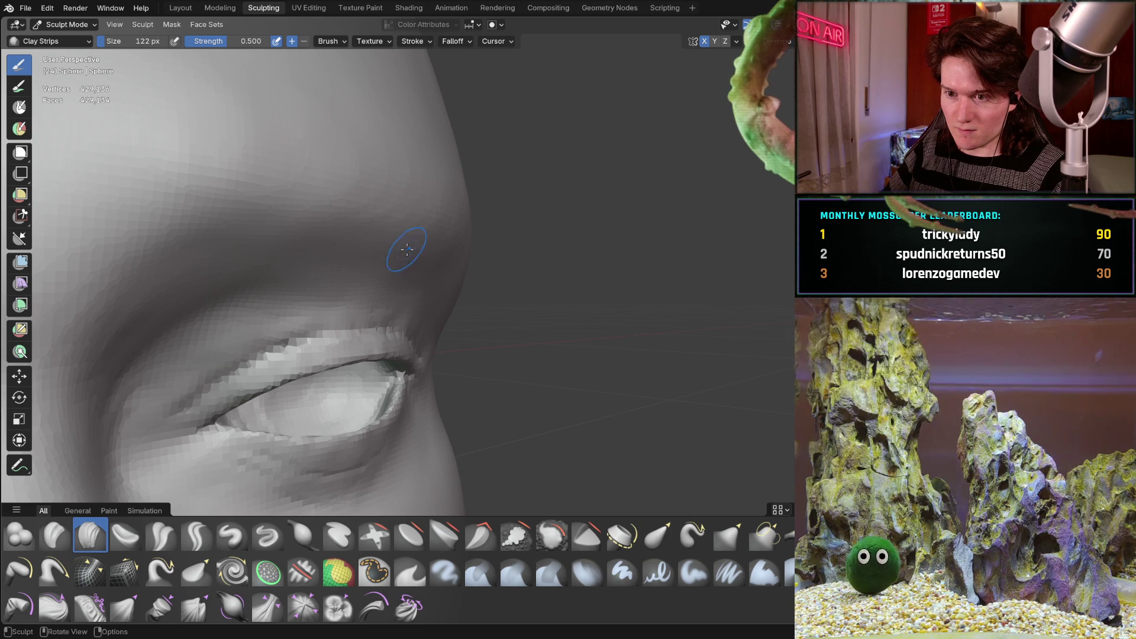
mouse_move(434, 257)
middle_mouse_down()
mouse_move(444, 270)
mouse_move(367, 243)
middle_mouse_up()
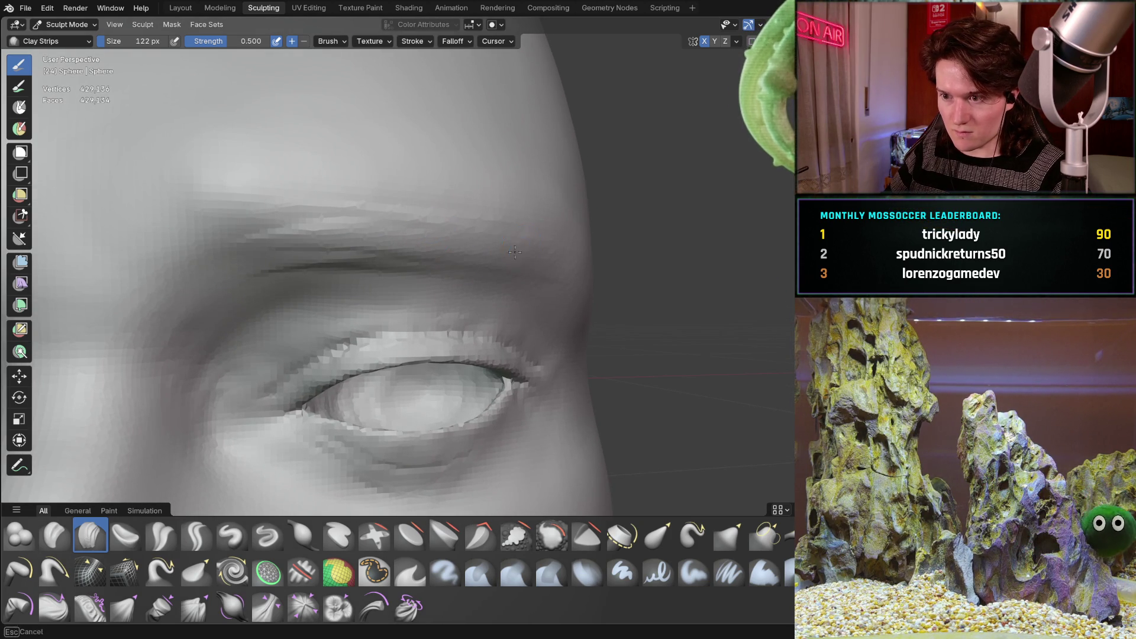
middle_click_drag(535, 250, 493, 275)
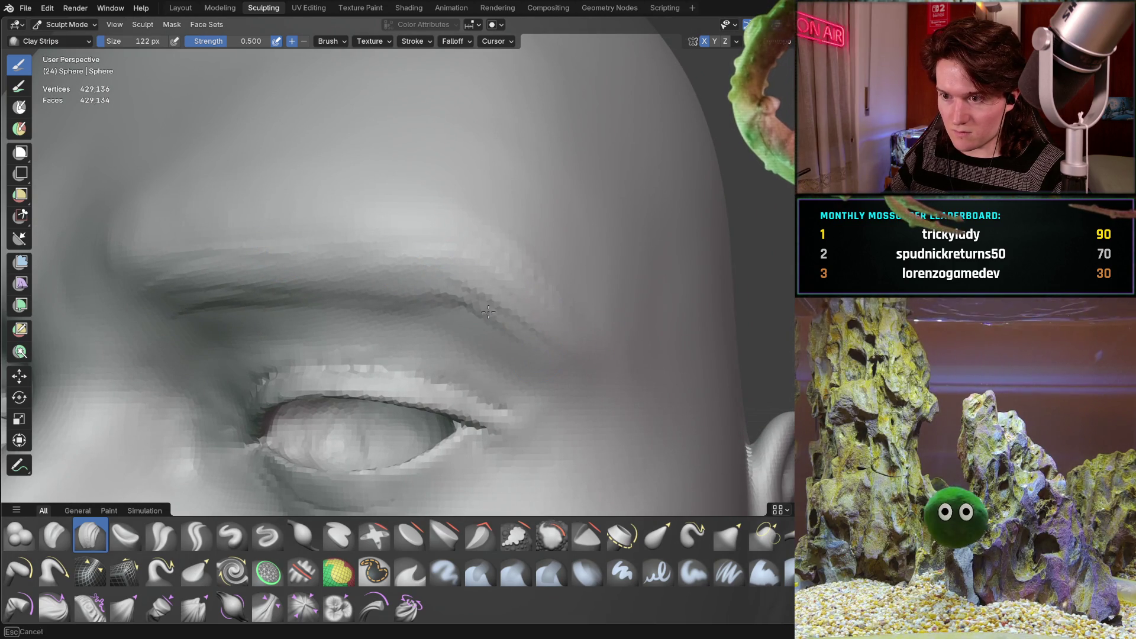
left_click_drag(436, 293, 282, 276)
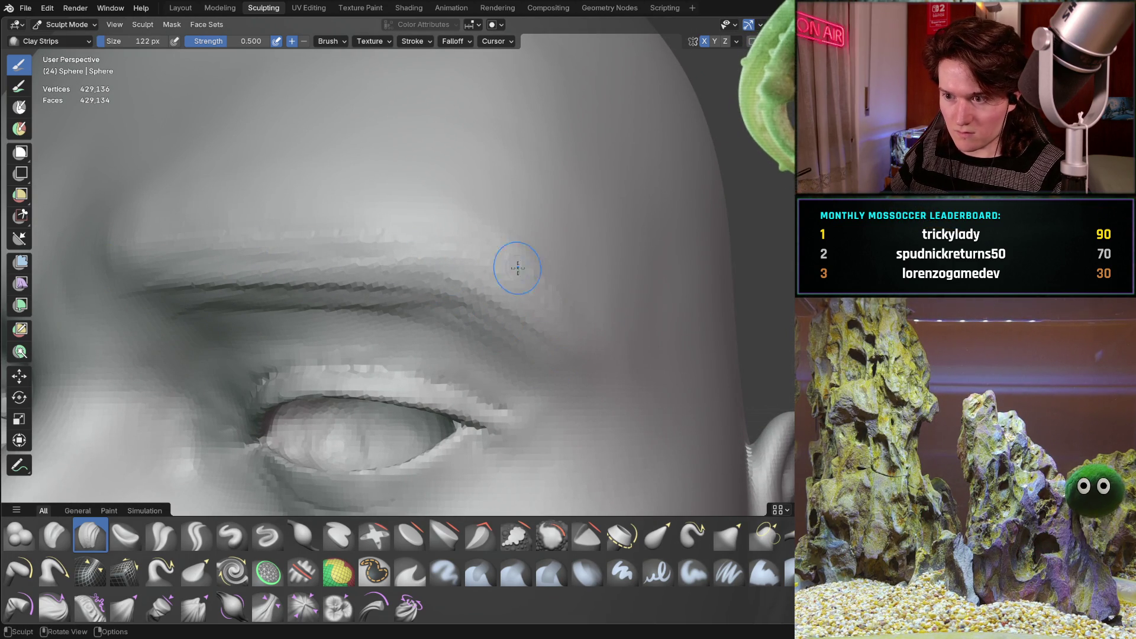
- Check the raised brow from the side and zoom back in on the eye
middle_click_drag(446, 245, 394, 328)
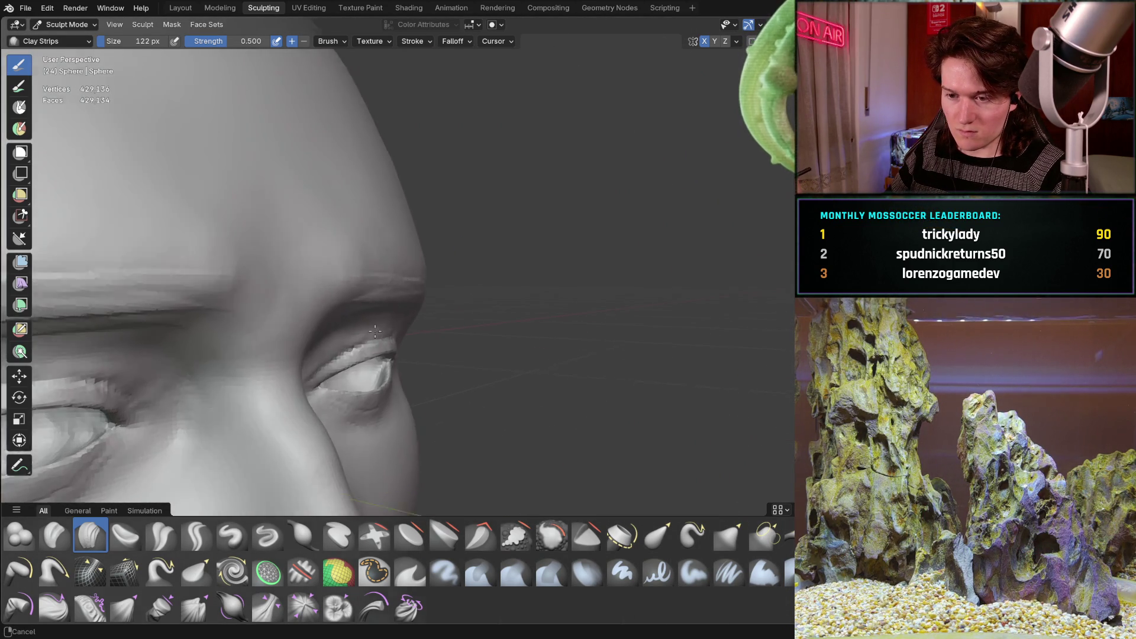
middle_click_drag(395, 328, 277, 258)
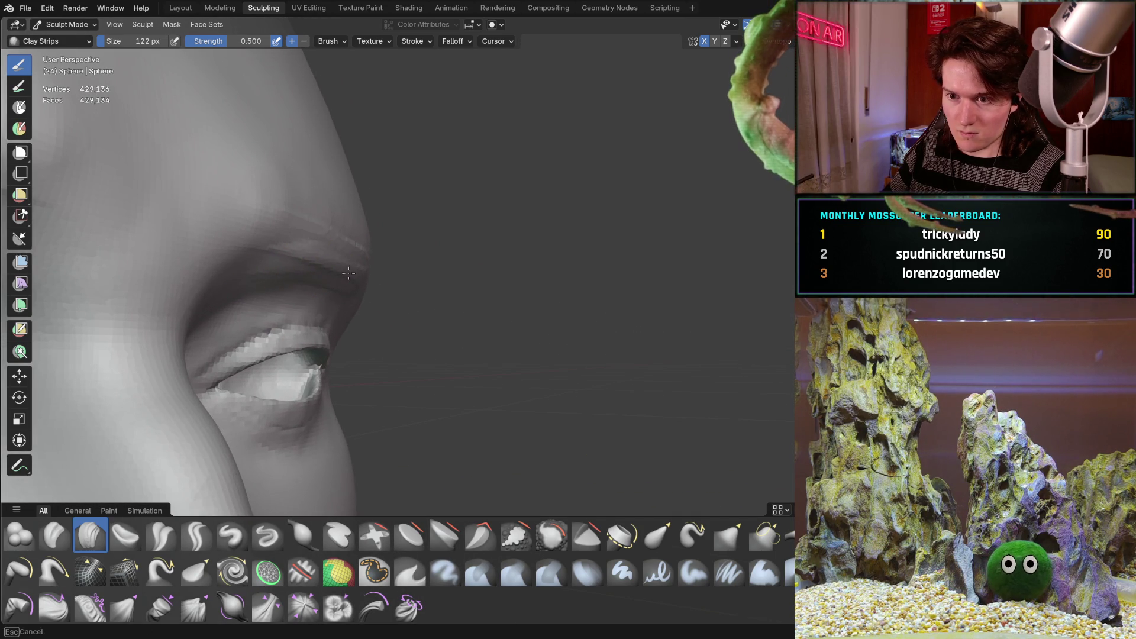
middle_click_drag(325, 258, 380, 287)
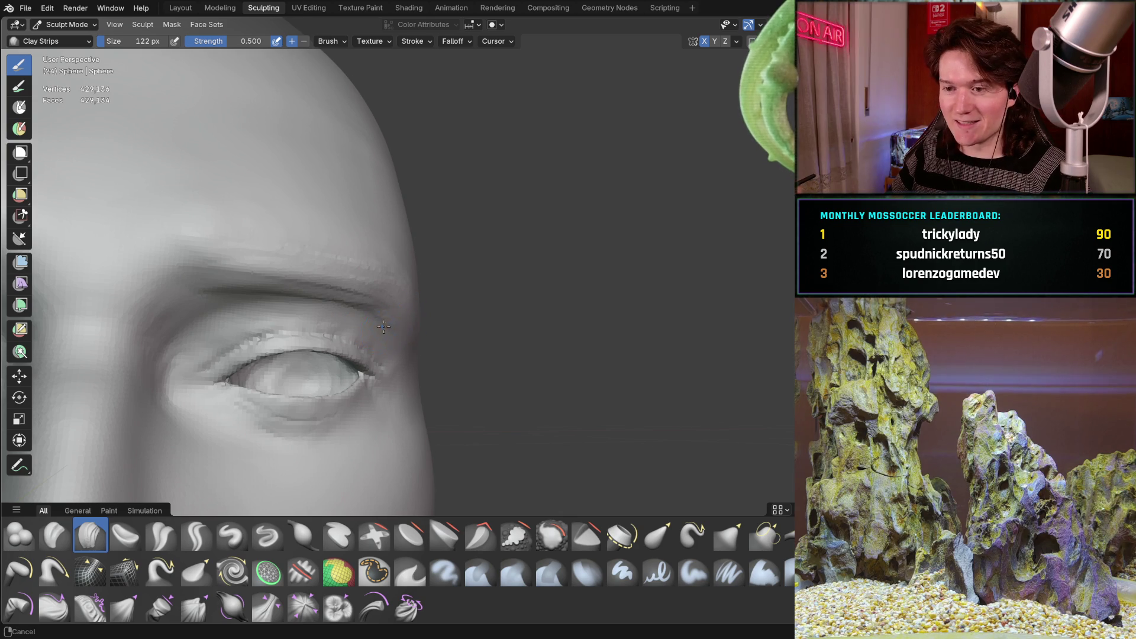
middle_click_drag(384, 327, 444, 293, "ctrl")
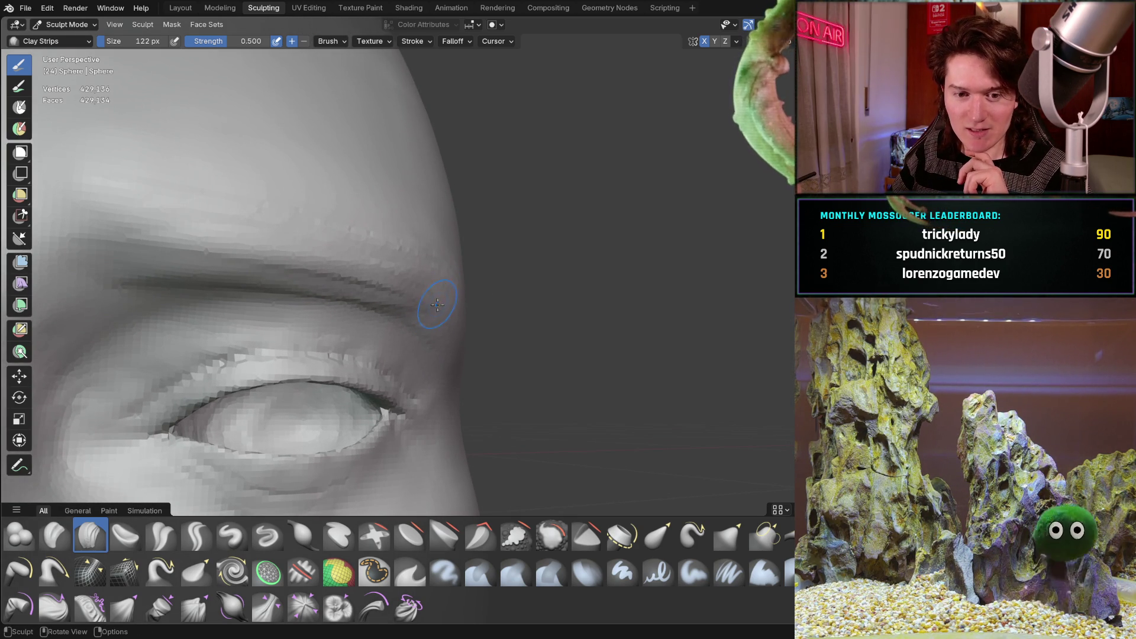
- Build up and smooth the brow ridge above the eye with Clay Strips strokes
mouse_move(450, 293)
middle_mouse_down()
mouse_move(389, 304)
mouse_move(469, 325)
middle_mouse_up()
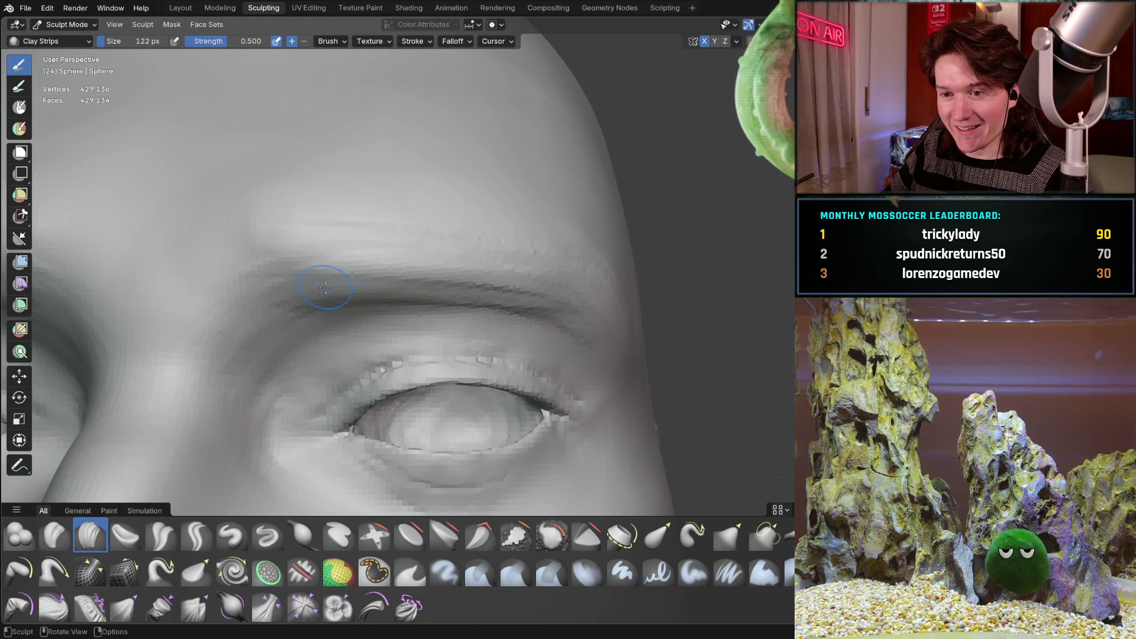
mouse_move(477, 304)
middle_mouse_down()
mouse_move(521, 296)
mouse_move(348, 279)
middle_mouse_up()
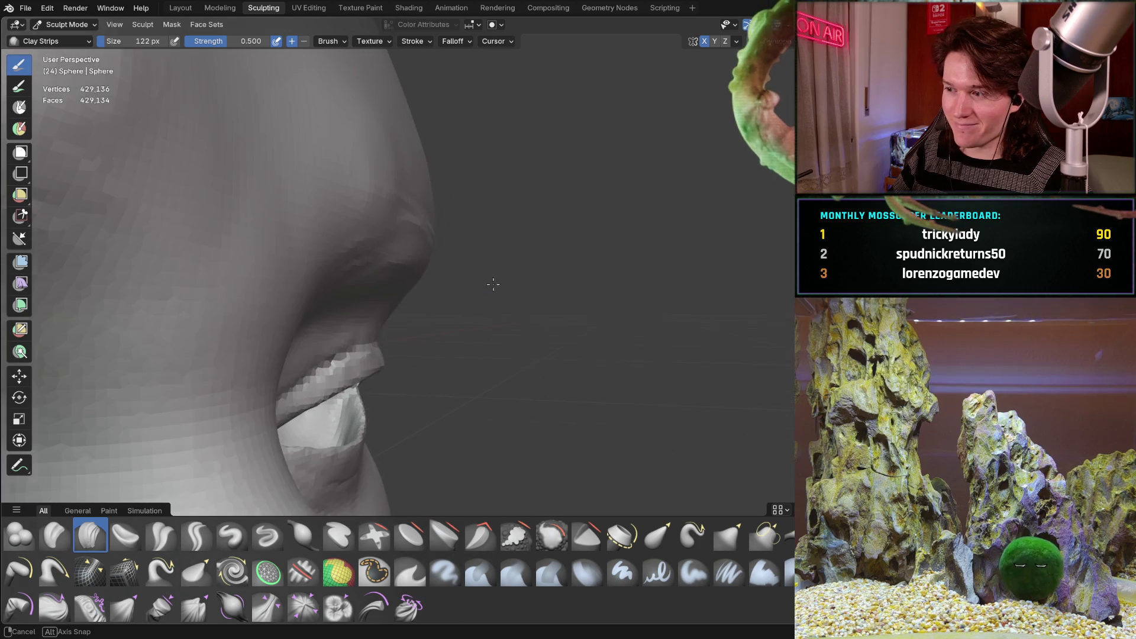
middle_click_drag(441, 270, 397, 251)
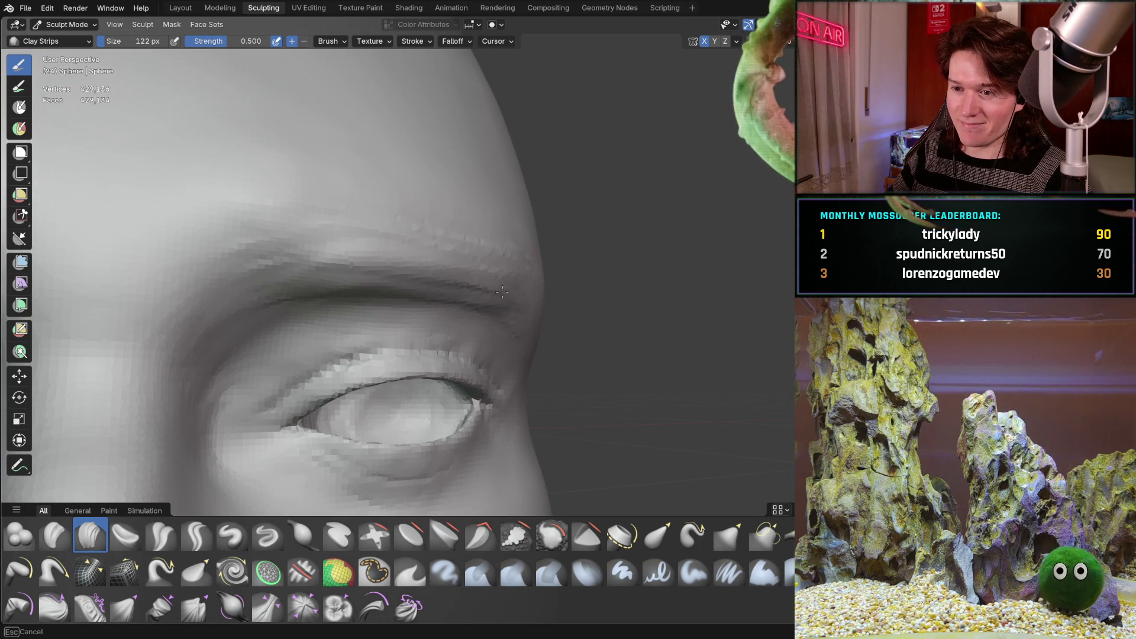
middle_click_drag(493, 292, 525, 300)
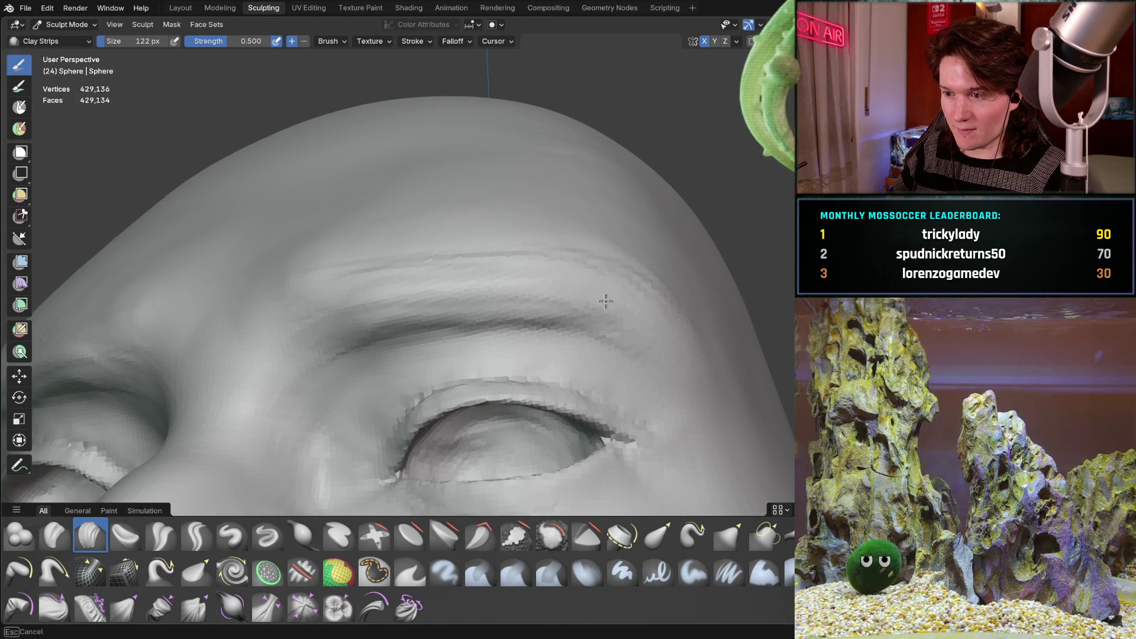
middle_click_drag(622, 310, 494, 274)
left_click_drag(495, 274, 315, 237)
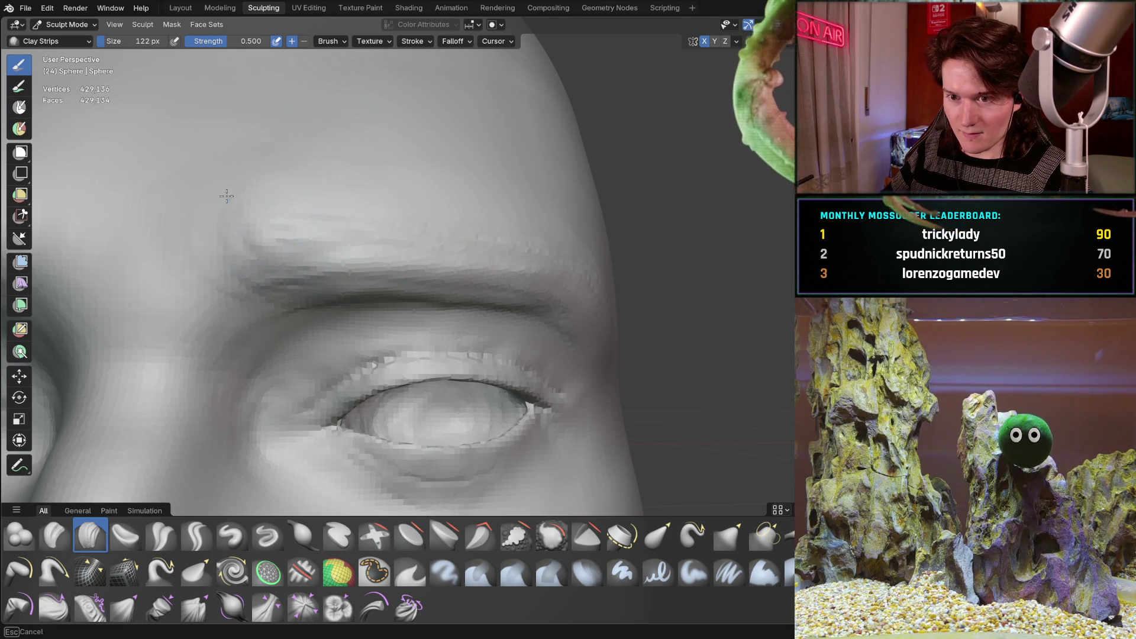
mouse_move(254, 209)
left_mouse_down()
mouse_move(233, 202)
mouse_move(268, 209)
left_mouse_up()
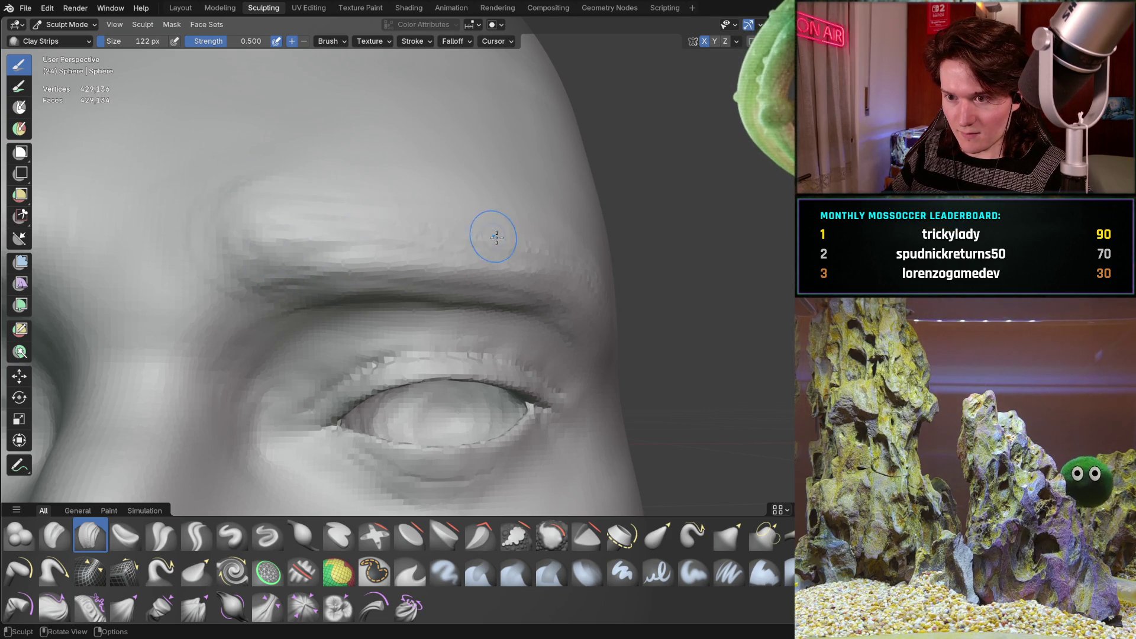
scroll(533, 224, "down", 5)
- Pull back to the whole head and enlarge the brush to 362 px
mouse_move(533, 224)
middle_mouse_down()
mouse_move(343, 294)
mouse_move(255, 359)
middle_mouse_up()
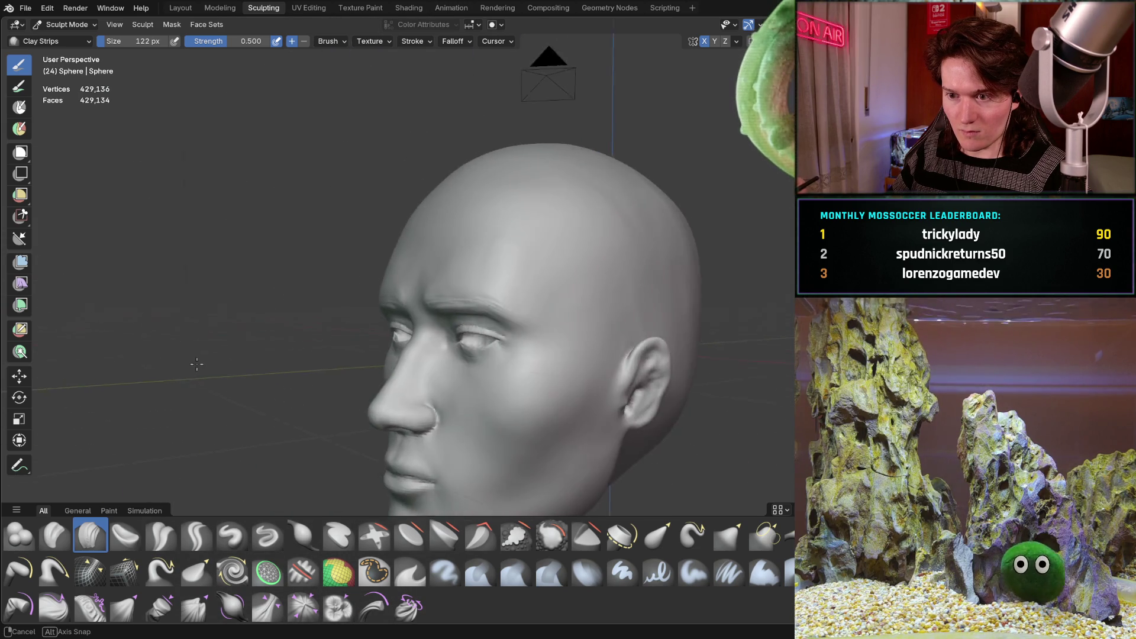
mouse_move(255, 360)
middle_mouse_down()
mouse_move(348, 406)
mouse_move(242, 223)
mouse_move(340, 364)
mouse_move(266, 352)
mouse_move(279, 376)
middle_mouse_up()
scroll(275, 317, "up", 3)
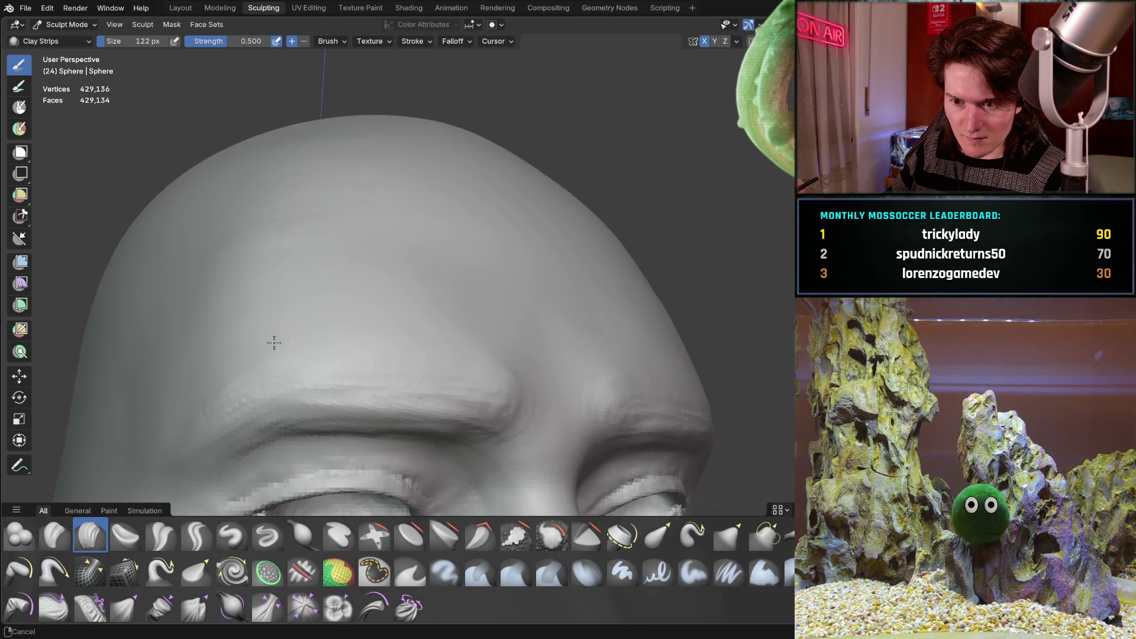
key("f")
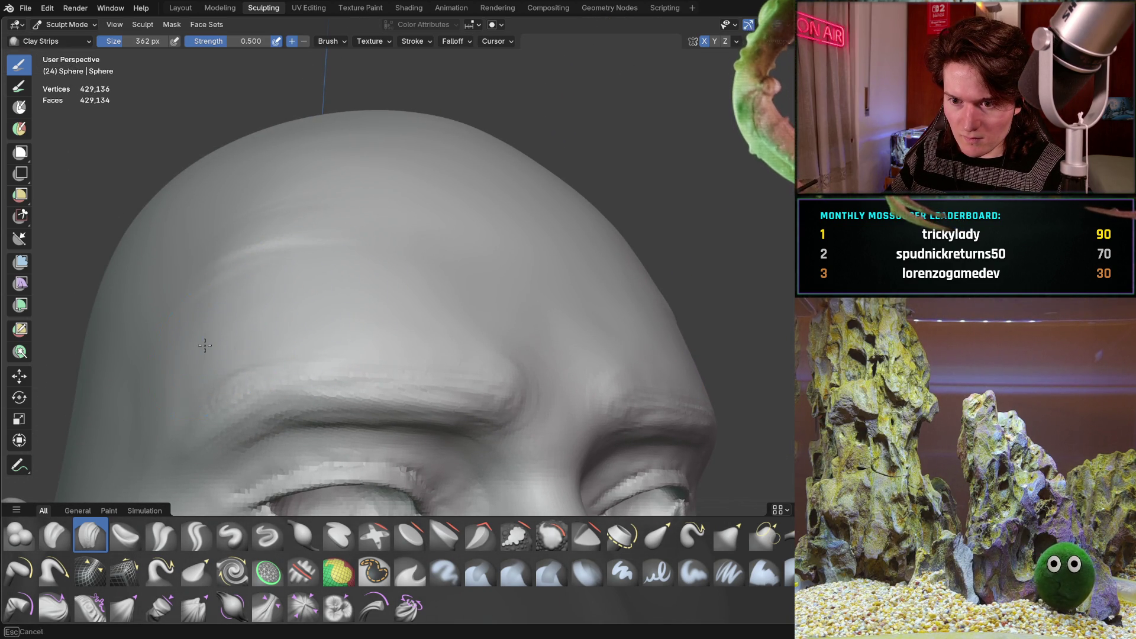
left_click_drag(317, 254, 432, 273)
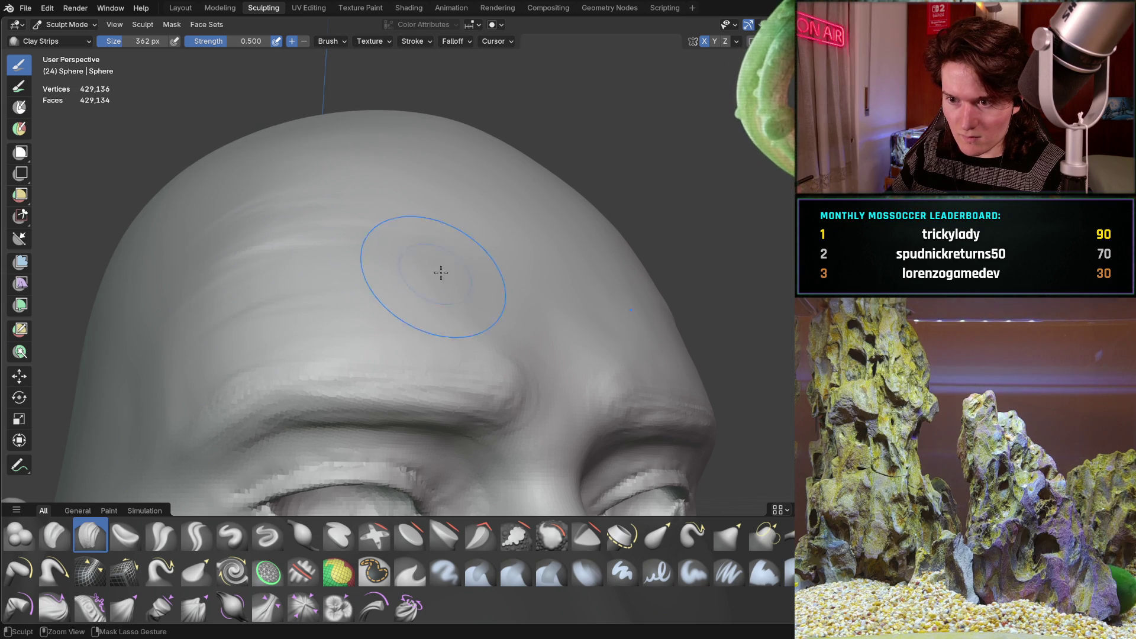
mouse_move(477, 225)
middle_mouse_down()
mouse_move(437, 281)
mouse_move(300, 254)
middle_mouse_up()
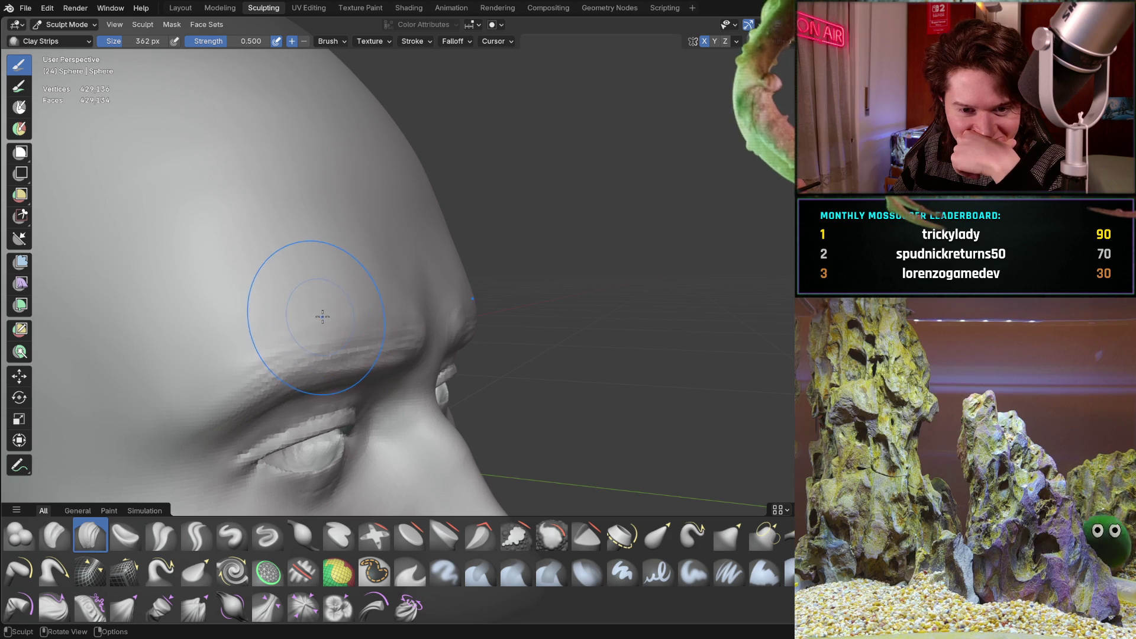
scroll(329, 278, "down", 5)
mouse_move(329, 279)
middle_mouse_down()
mouse_move(281, 402)
mouse_move(345, 301)
mouse_move(293, 375)
middle_mouse_up()
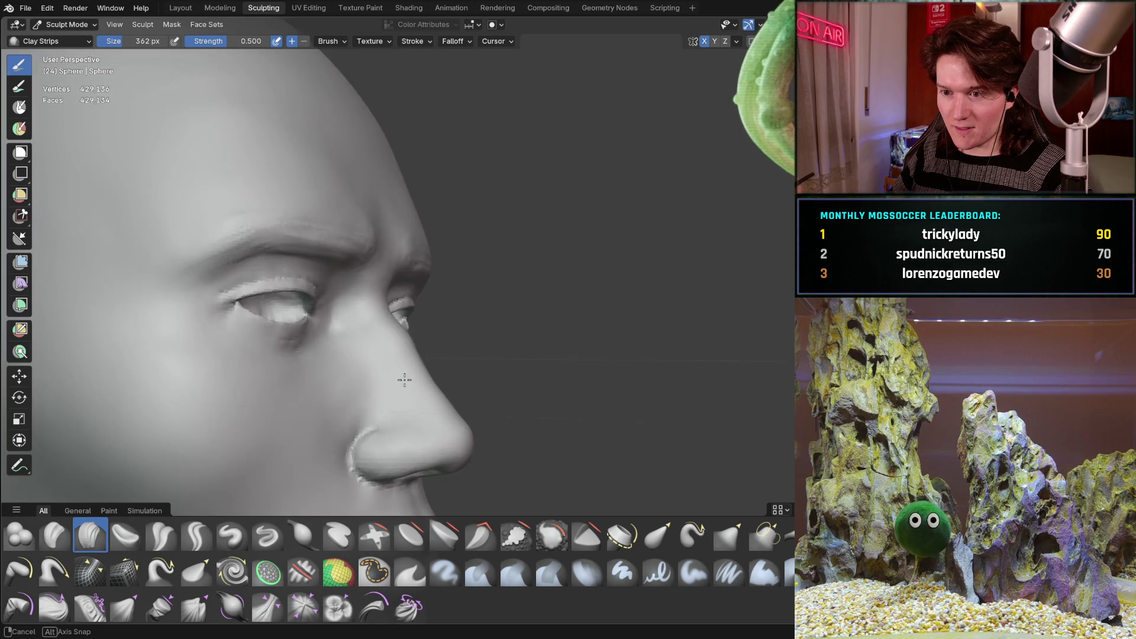
middle_click_drag(294, 375, 370, 392)
scroll(371, 374, "up", 2)
scroll(380, 337, "up", 2)
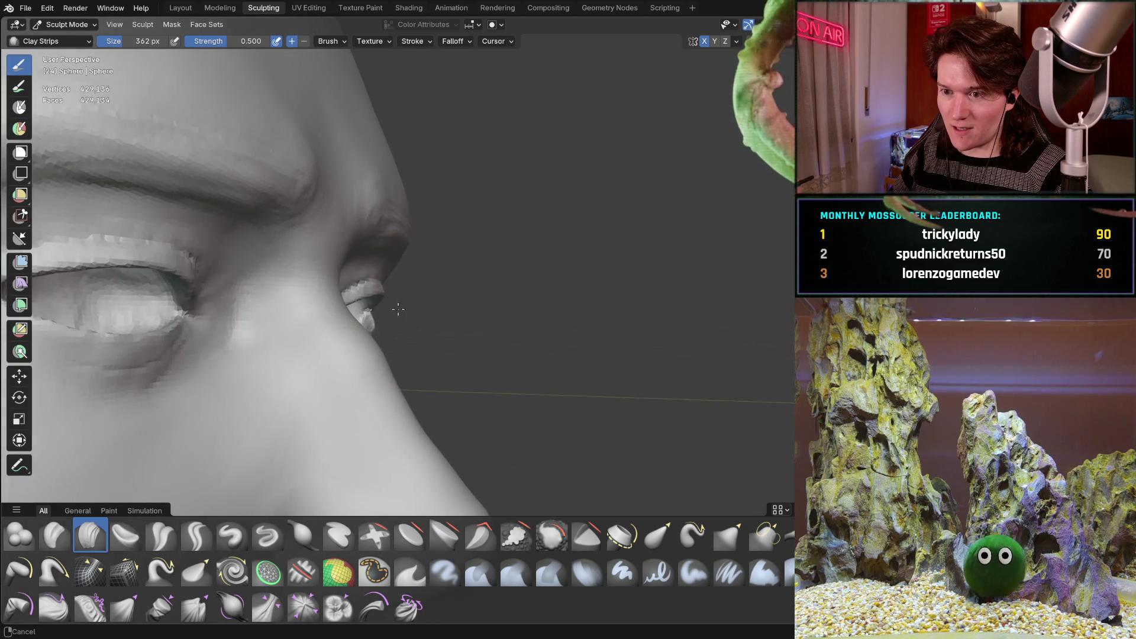
scroll(383, 320, "up", 1)
scroll(374, 317, "up", 2)
mouse_move(366, 316)
middle_mouse_down()
mouse_move(371, 280)
mouse_move(350, 310)
mouse_move(329, 293)
middle_mouse_up()
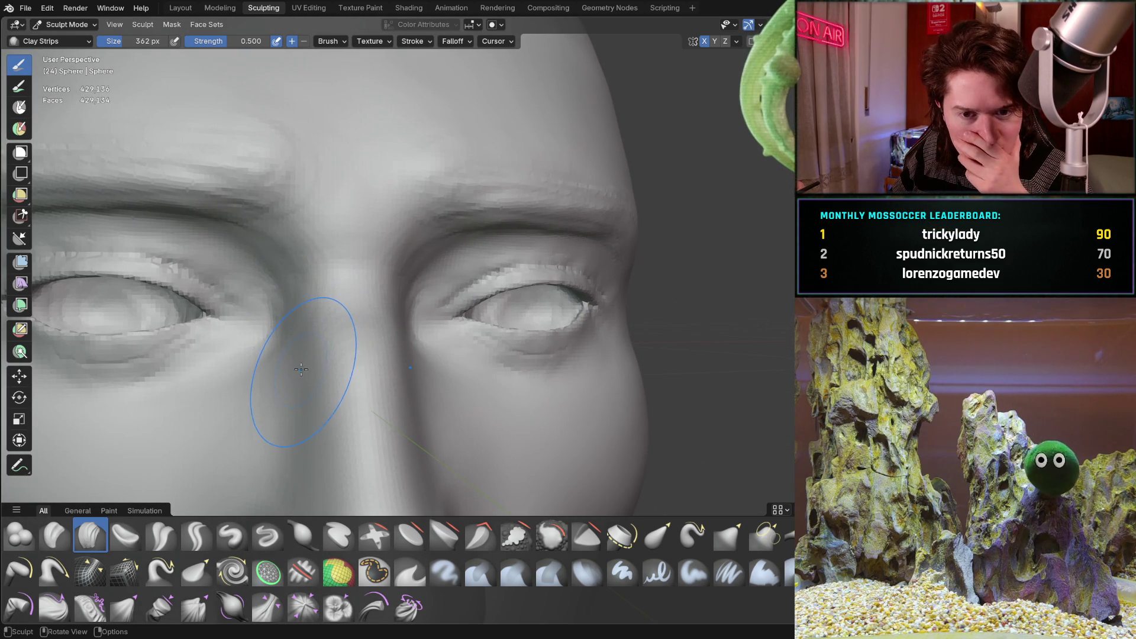
mouse_move(331, 324)
middle_mouse_down()
mouse_move(368, 266)
mouse_move(299, 359)
middle_mouse_up()
scroll(299, 359, "down", 1)
scroll(272, 385, "down", 2)
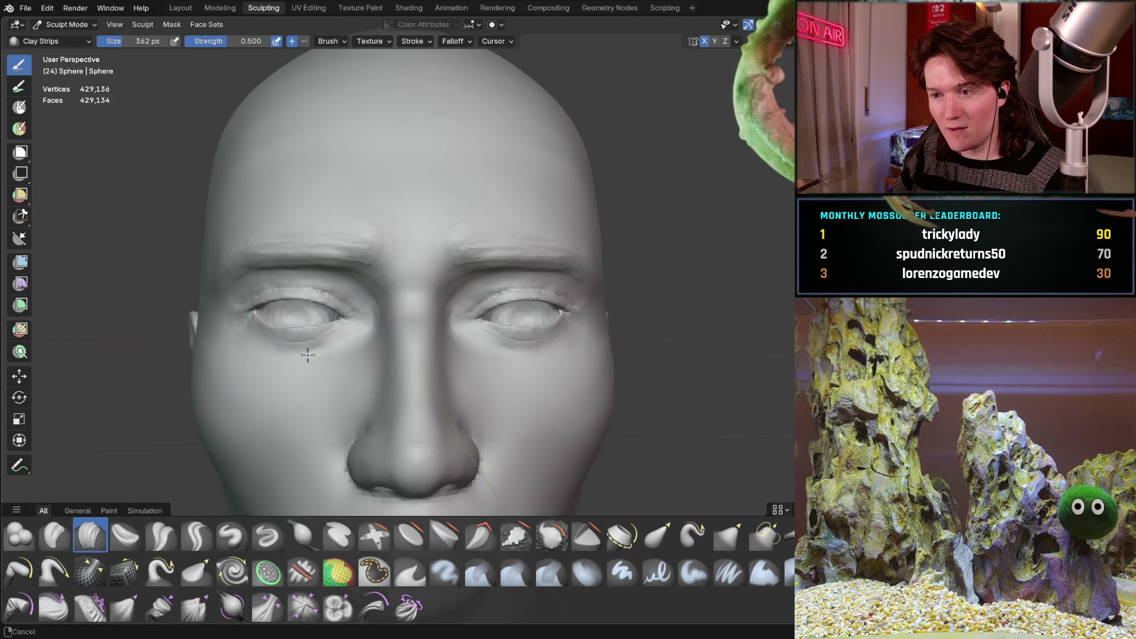
scroll(284, 383, "down", 2)
scroll(285, 396, "down", 2)
middle_click_drag(285, 396, 322, 346)
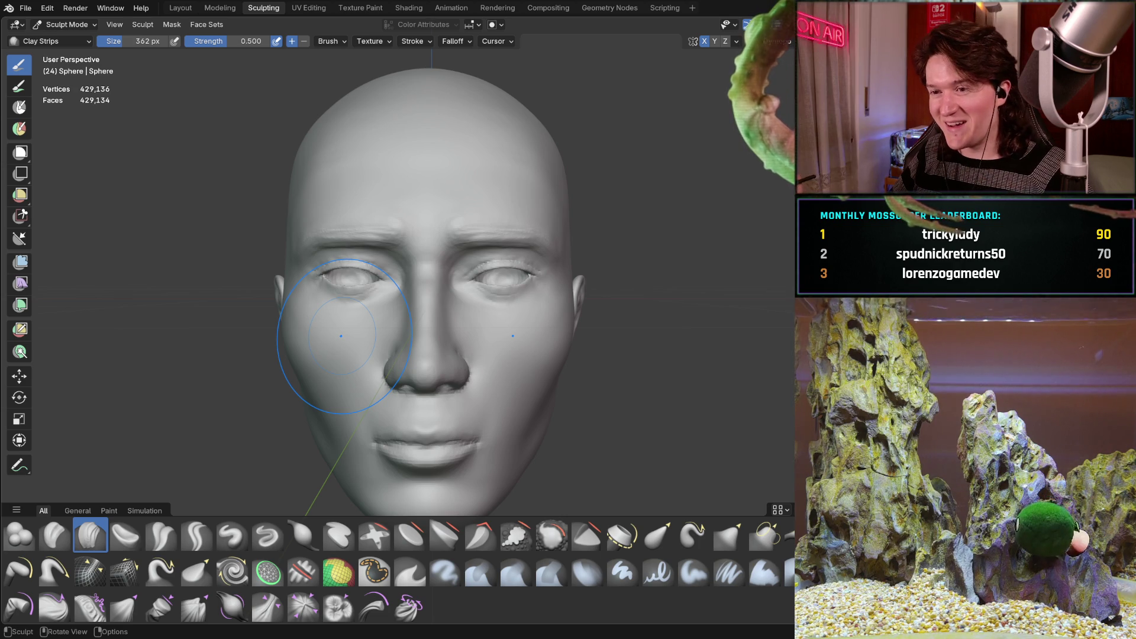
scroll(522, 215, "up", 1)
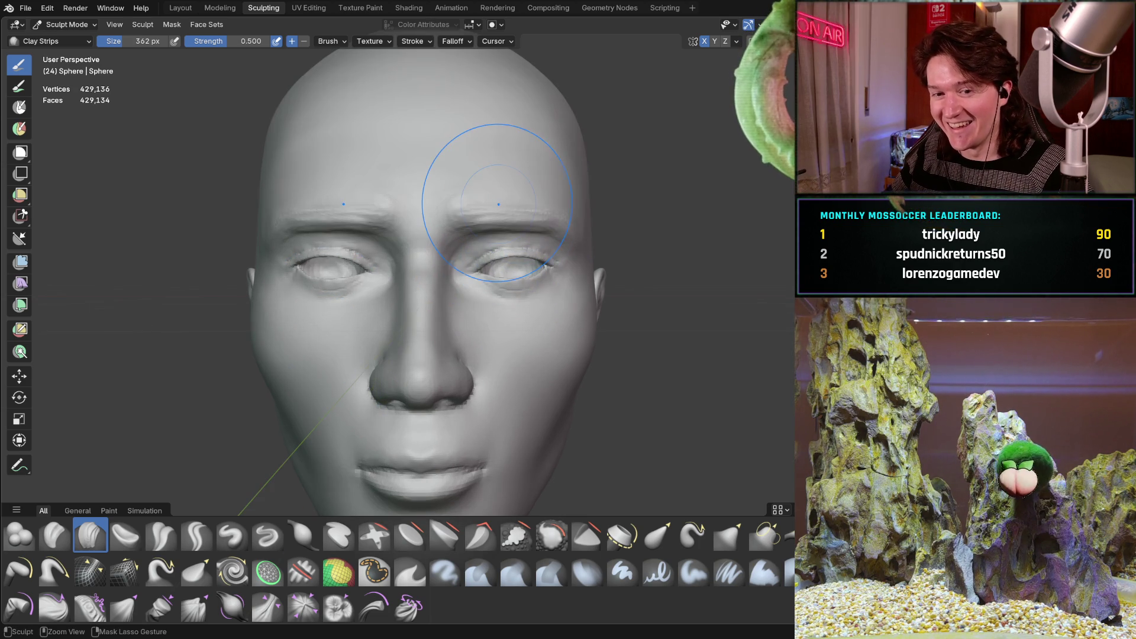
scroll(522, 204, "up", 1)
scroll(522, 187, "up", 4)
middle_click_drag(522, 186, 360, 259)
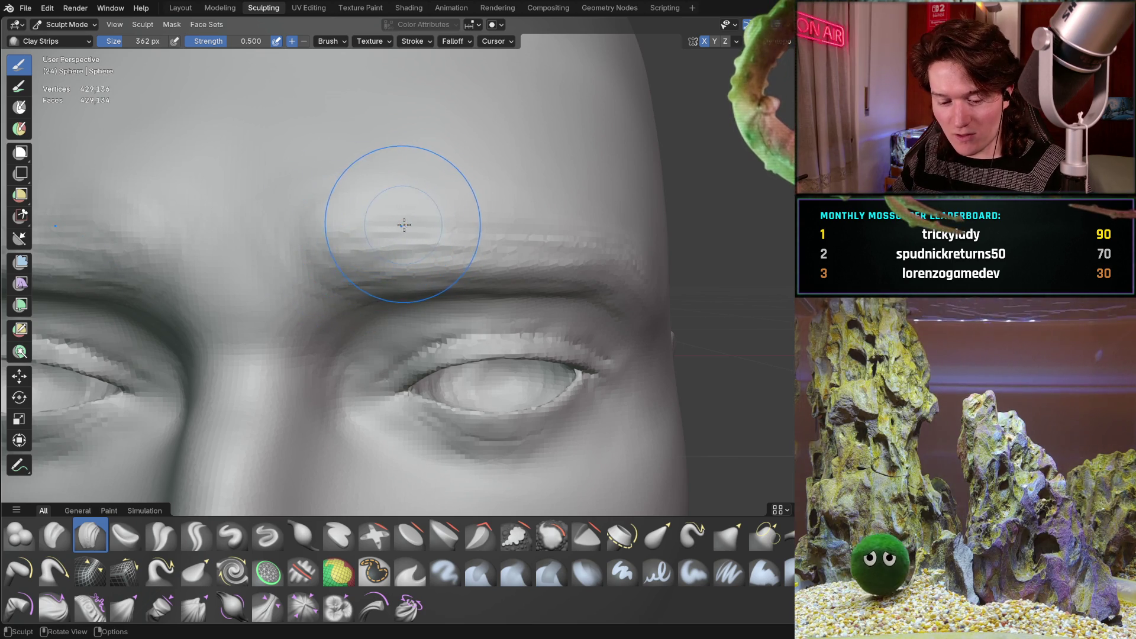
mouse_move(426, 213)
middle_mouse_down()
mouse_move(427, 254)
mouse_move(314, 273)
middle_mouse_up()
middle_click_drag(406, 228, 354, 218)
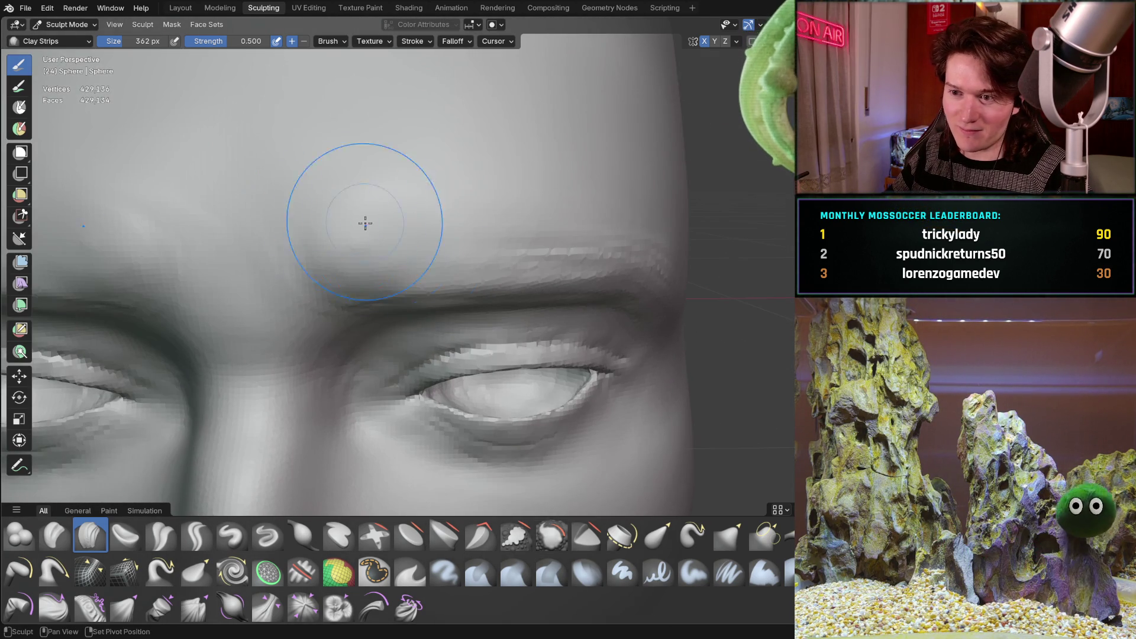
mouse_move(525, 253)
middle_mouse_down()
mouse_move(507, 241)
mouse_move(388, 228)
mouse_move(237, 237)
middle_mouse_up()
mouse_move(483, 261)
middle_mouse_down()
mouse_move(568, 296)
mouse_move(533, 190)
mouse_move(438, 306)
mouse_move(568, 338)
middle_mouse_up()
middle_click_drag(222, 282, 352, 272)
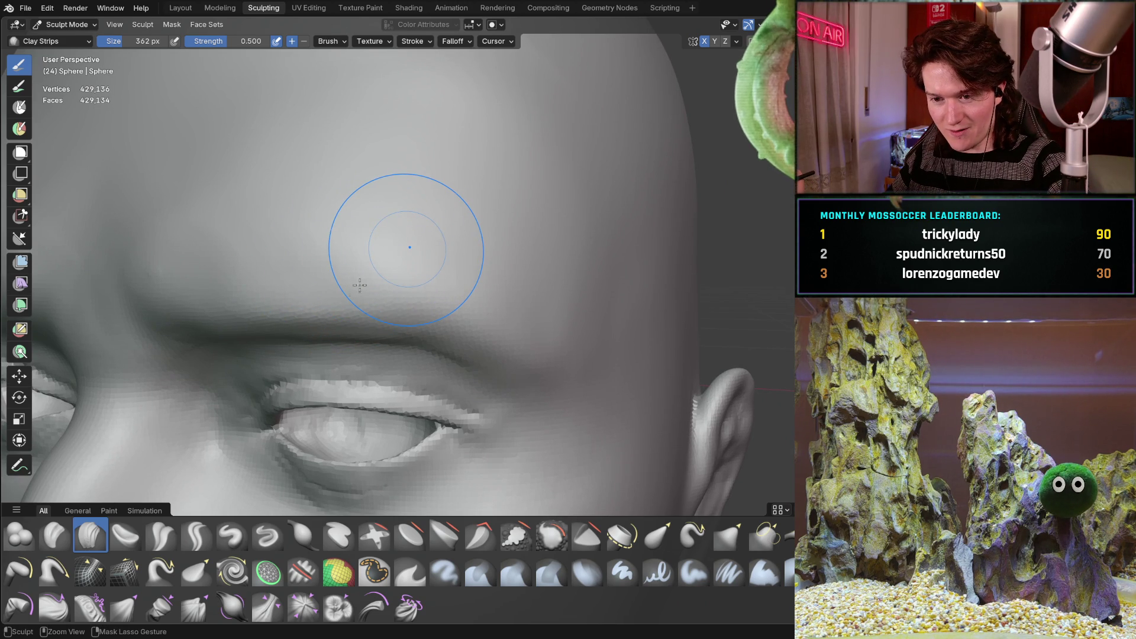
scroll(280, 325, "down", 3)
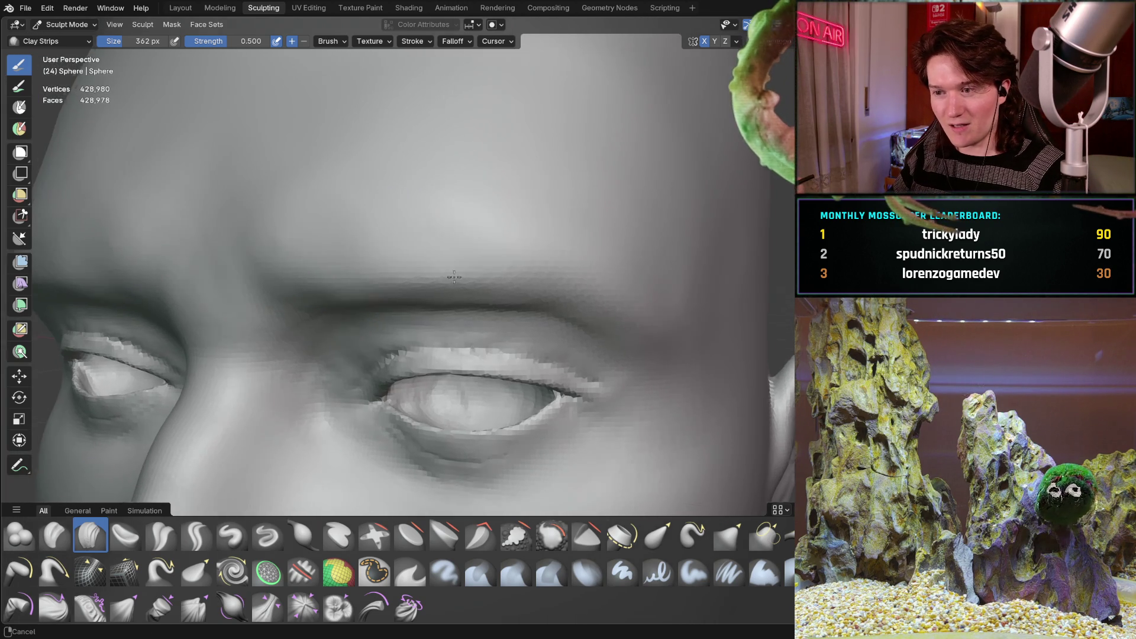
scroll(380, 266, "up", 3)
mouse_move(380, 266)
middle_mouse_down()
mouse_move(417, 307)
mouse_move(506, 289)
middle_mouse_up()
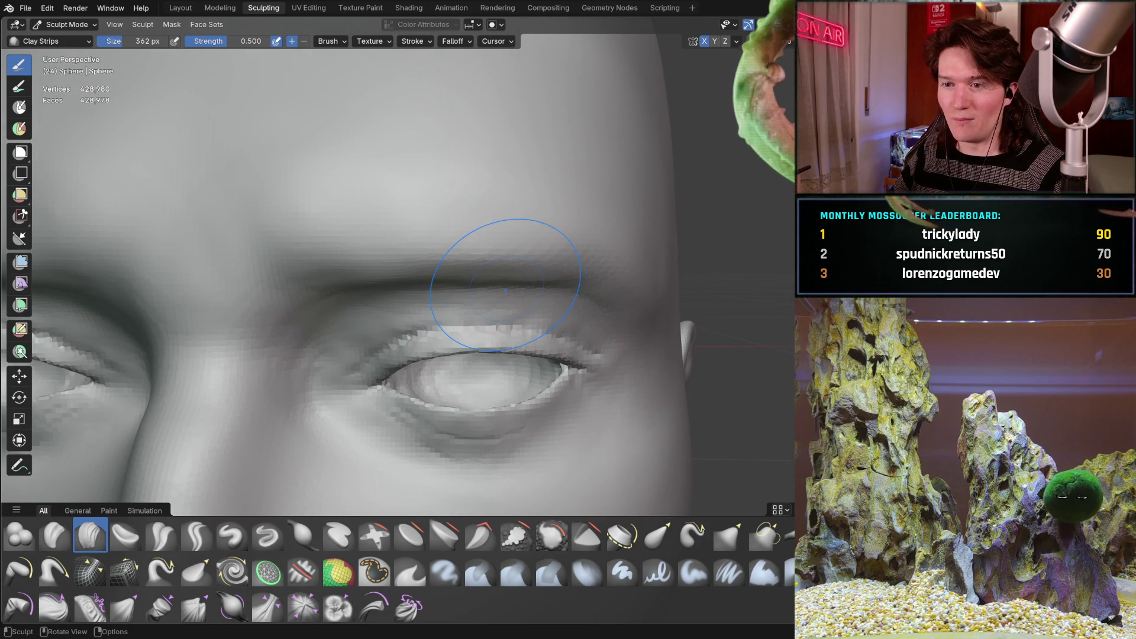
scroll(325, 260, "down", 3)
scroll(414, 332, "up", 3)
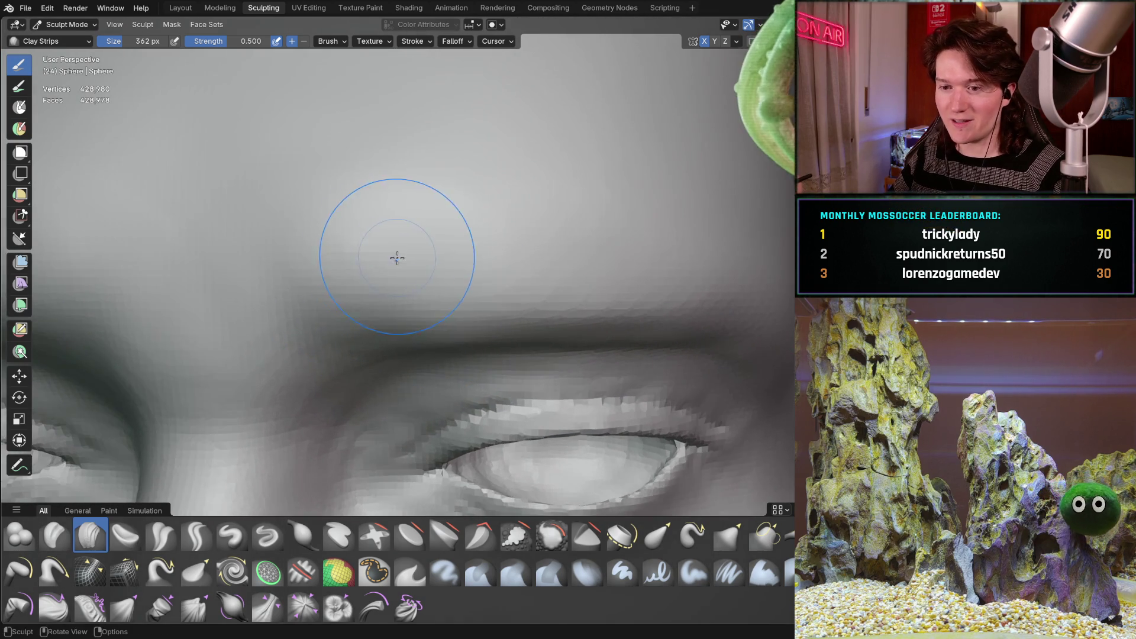
scroll(399, 253, "up", 3)
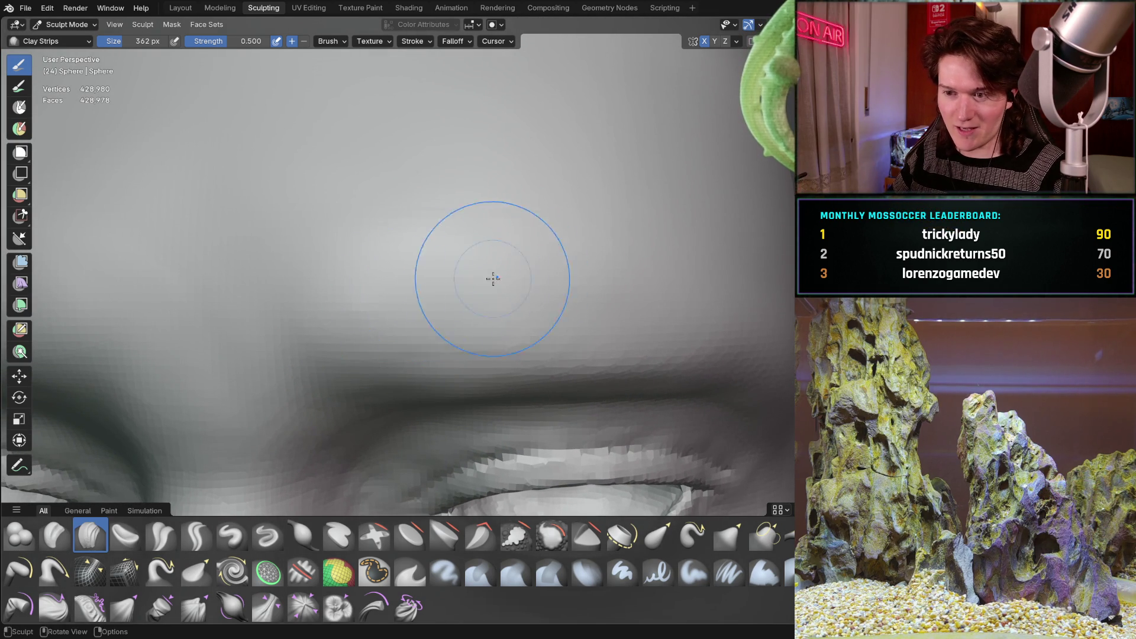
mouse_move(563, 284)
middle_mouse_down()
mouse_move(497, 223)
mouse_move(415, 317)
middle_mouse_up()
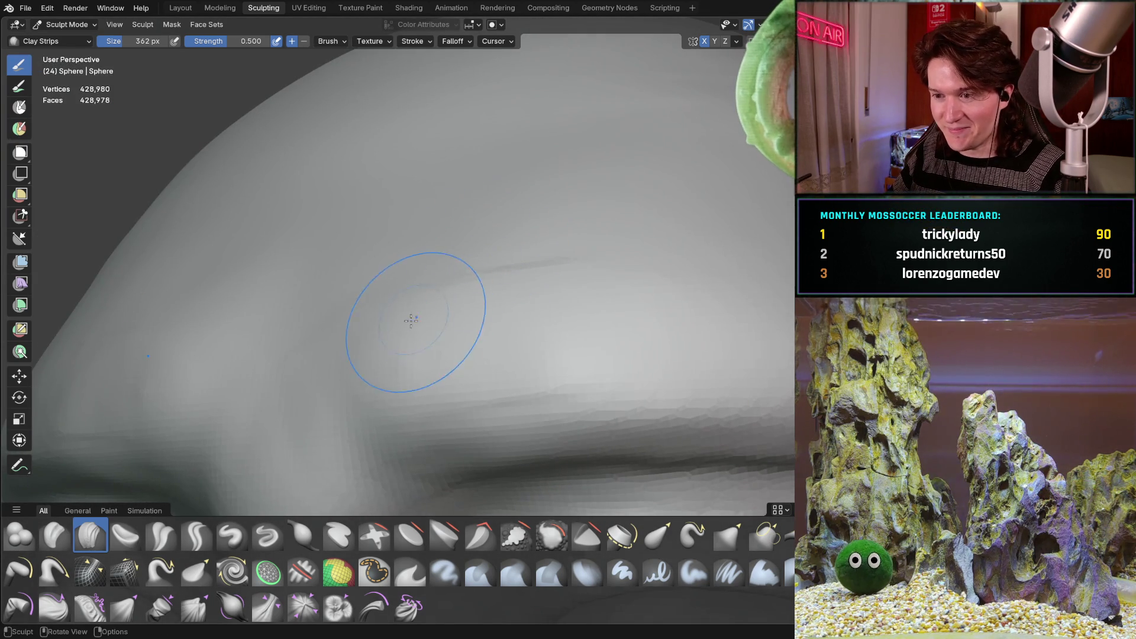
mouse_move(533, 297)
middle_mouse_down()
mouse_move(486, 380)
mouse_move(419, 226)
middle_mouse_up()
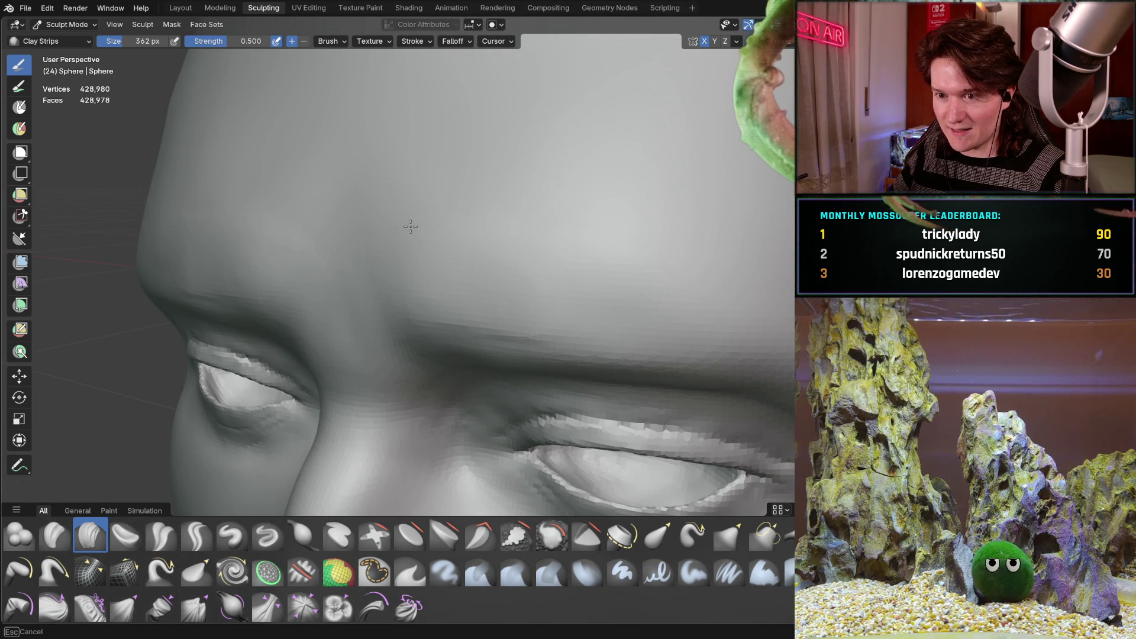
mouse_move(504, 219)
middle_mouse_down()
mouse_move(421, 344)
mouse_move(431, 306)
mouse_move(387, 235)
mouse_move(457, 257)
mouse_move(471, 226)
middle_mouse_up()
scroll(431, 307, "up", 5)
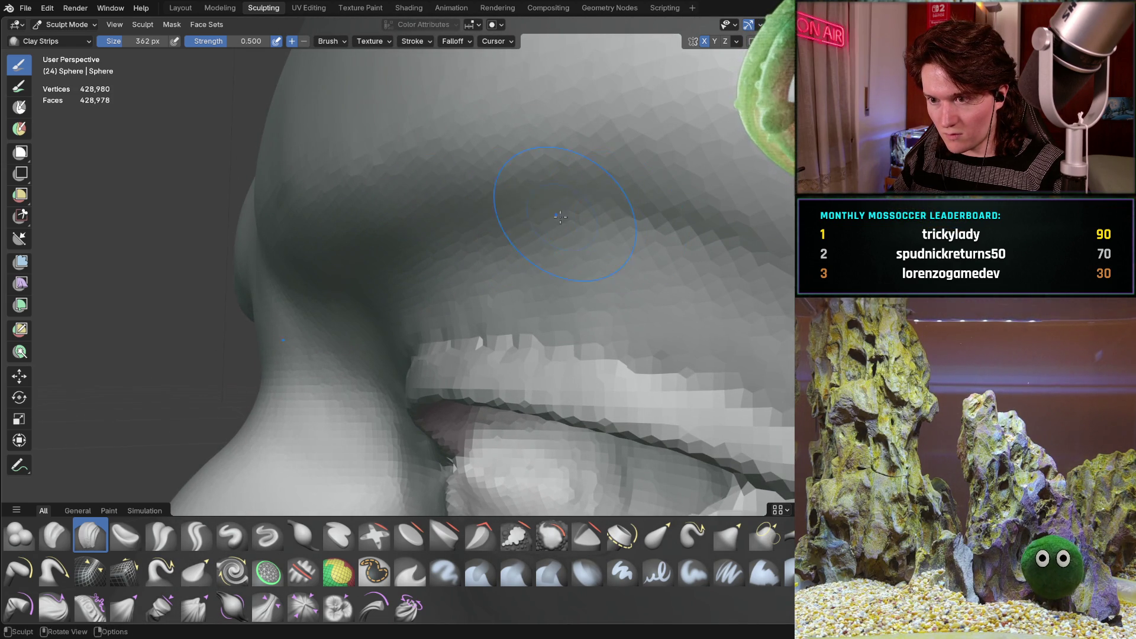
middle_click_drag(562, 219, 332, 206)
mouse_move(435, 236)
middle_mouse_down()
mouse_move(541, 256)
mouse_move(502, 305)
mouse_move(343, 268)
mouse_move(244, 229)
mouse_move(326, 306)
mouse_move(315, 284)
mouse_move(326, 264)
middle_mouse_up()
scroll(541, 256, "up", 3)
scroll(541, 256, "down", 3)
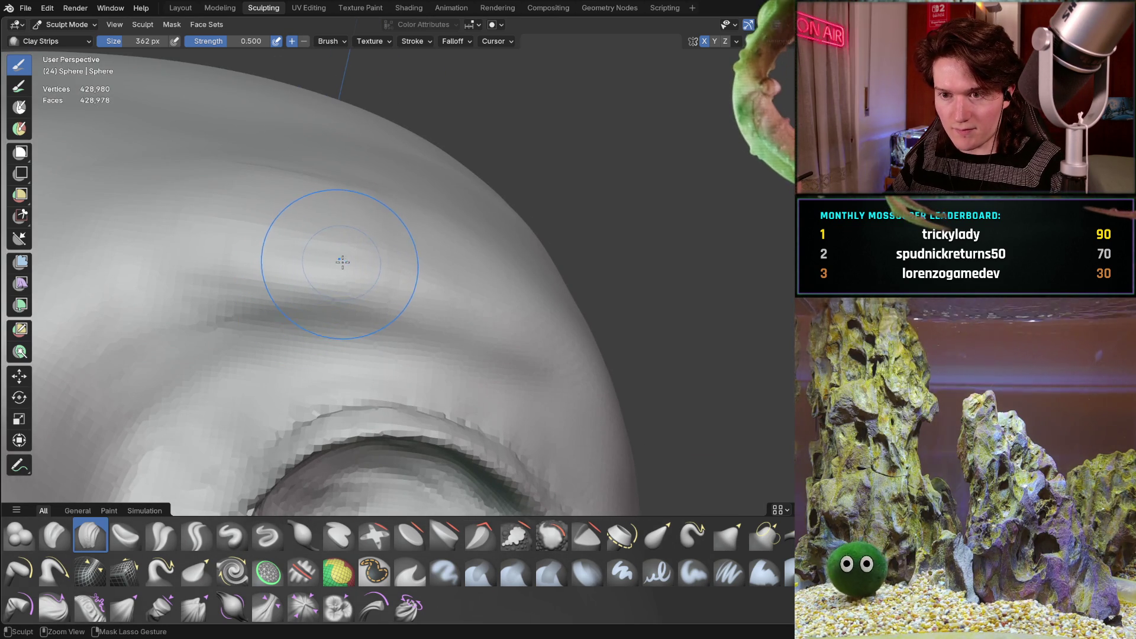
- Shrink the Clay Strips brush radius to 232 px and inspect the brow groove from several angles
key("f")
left_click(300, 240)
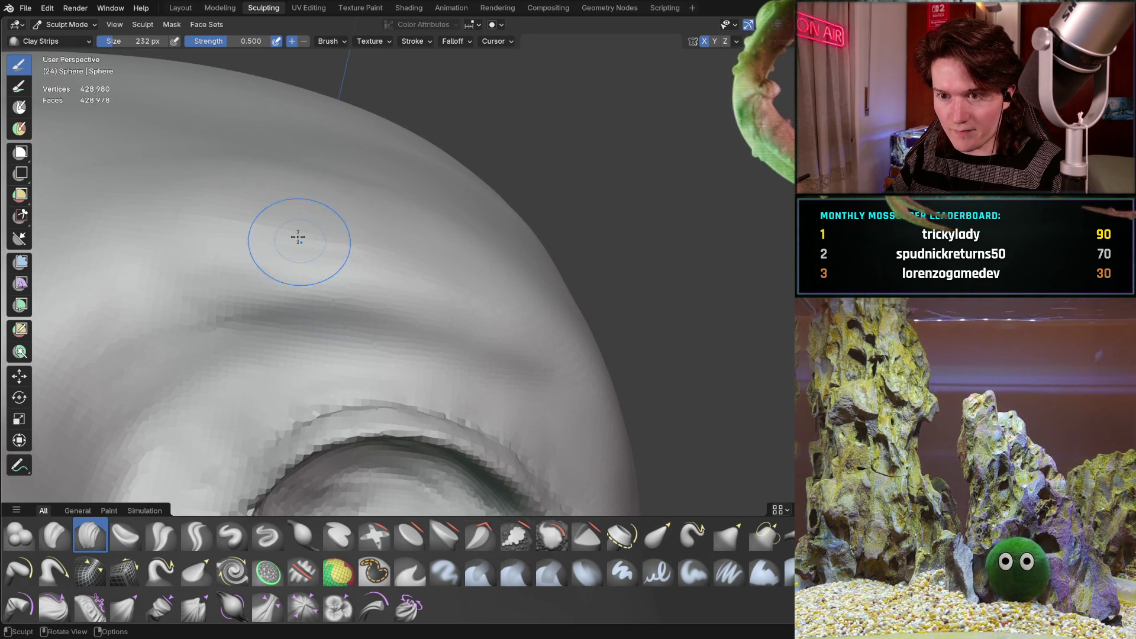
middle_click_drag(271, 191, 314, 269)
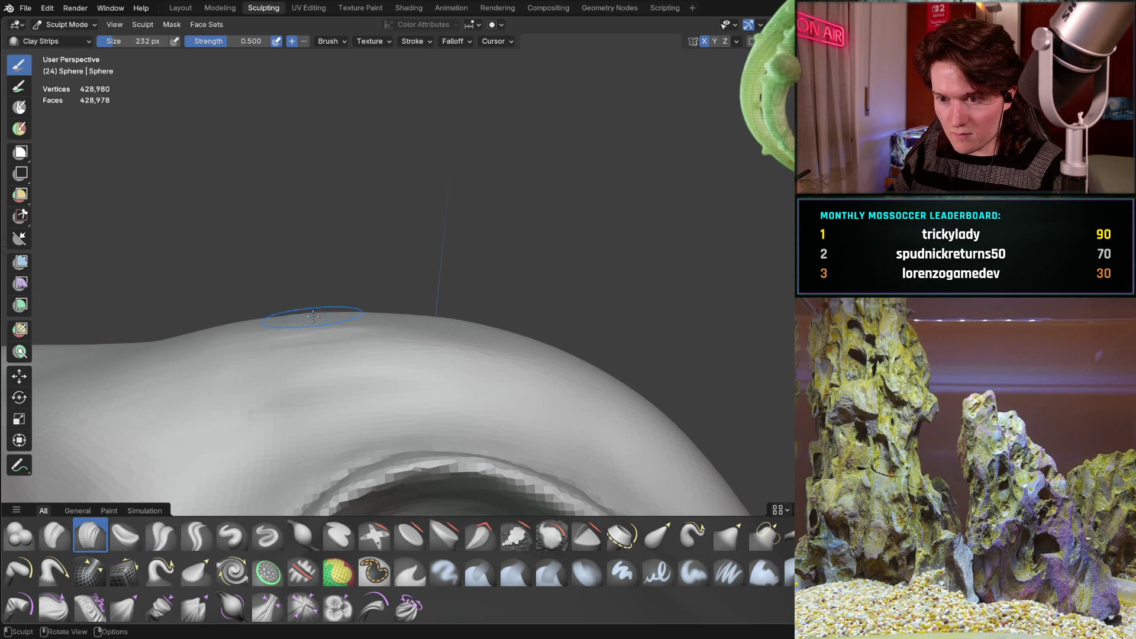
middle_click_drag(294, 318, 276, 270)
middle_click_drag(501, 264, 454, 262)
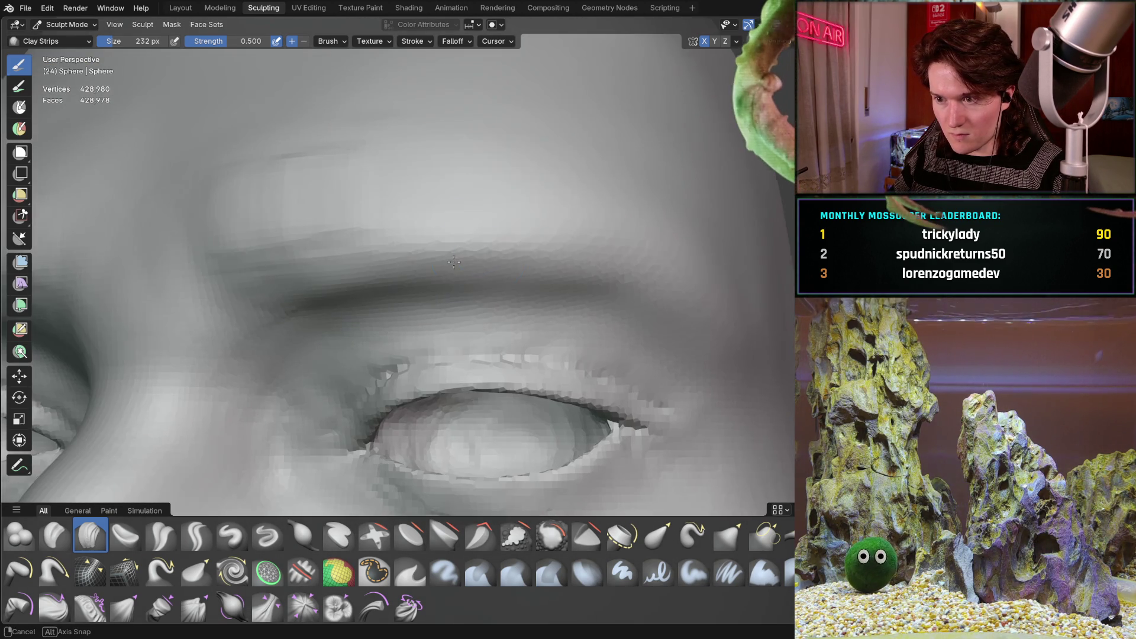
mouse_move(669, 243)
middle_mouse_down()
mouse_move(634, 228)
mouse_move(575, 275)
mouse_move(358, 193)
middle_mouse_up()
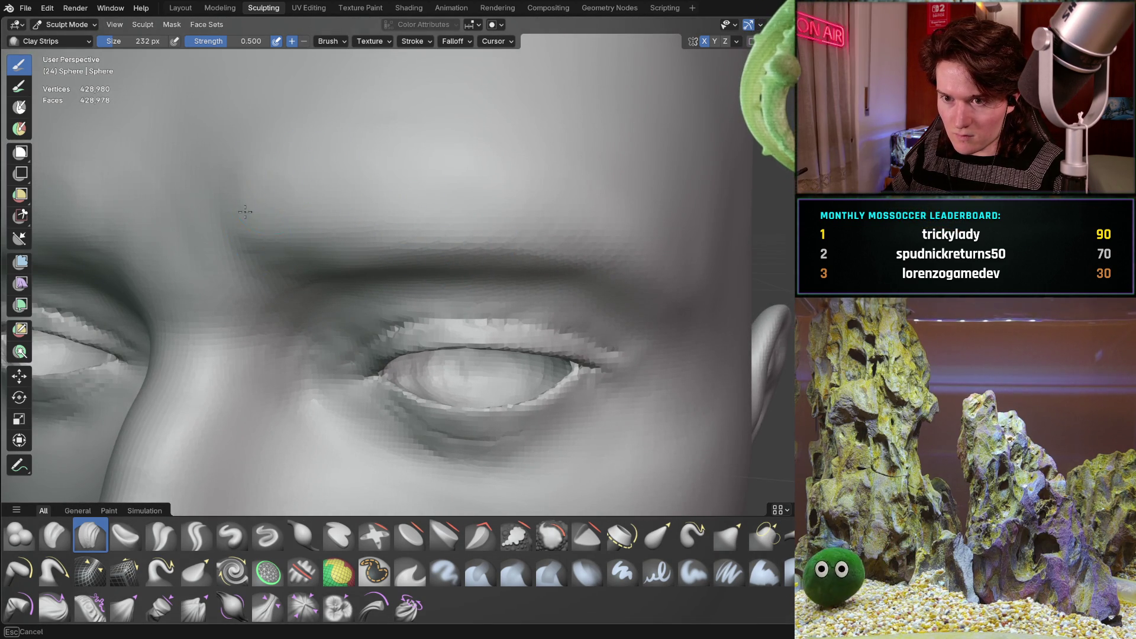
middle_click_drag(515, 203, 600, 142)
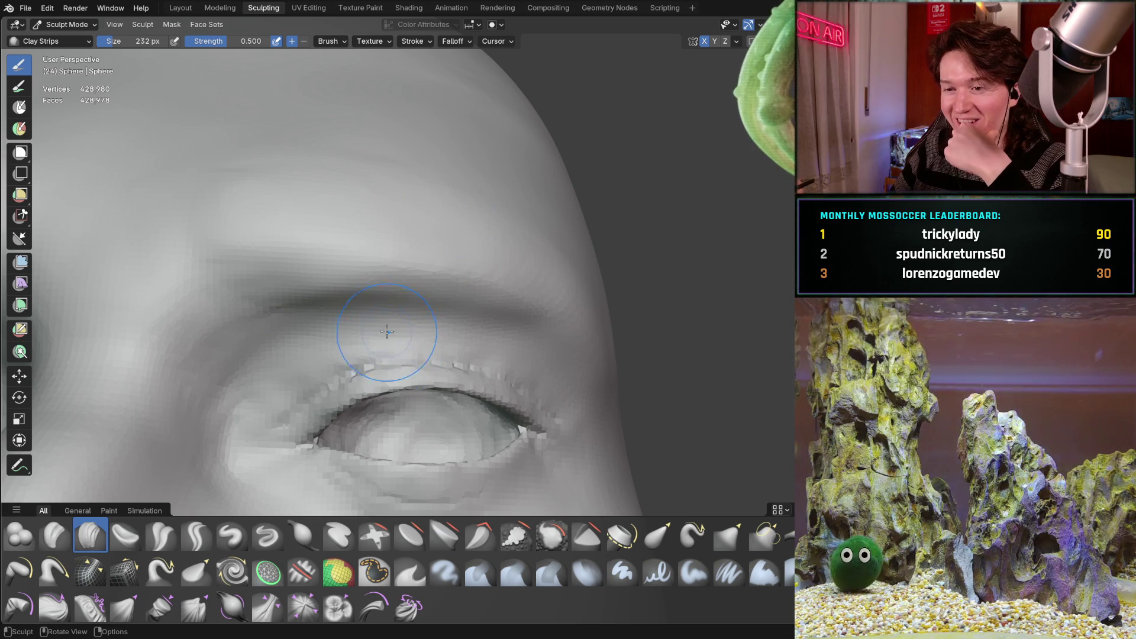
mouse_move(320, 306)
middle_mouse_down()
mouse_move(265, 308)
mouse_move(307, 280)
middle_mouse_up()
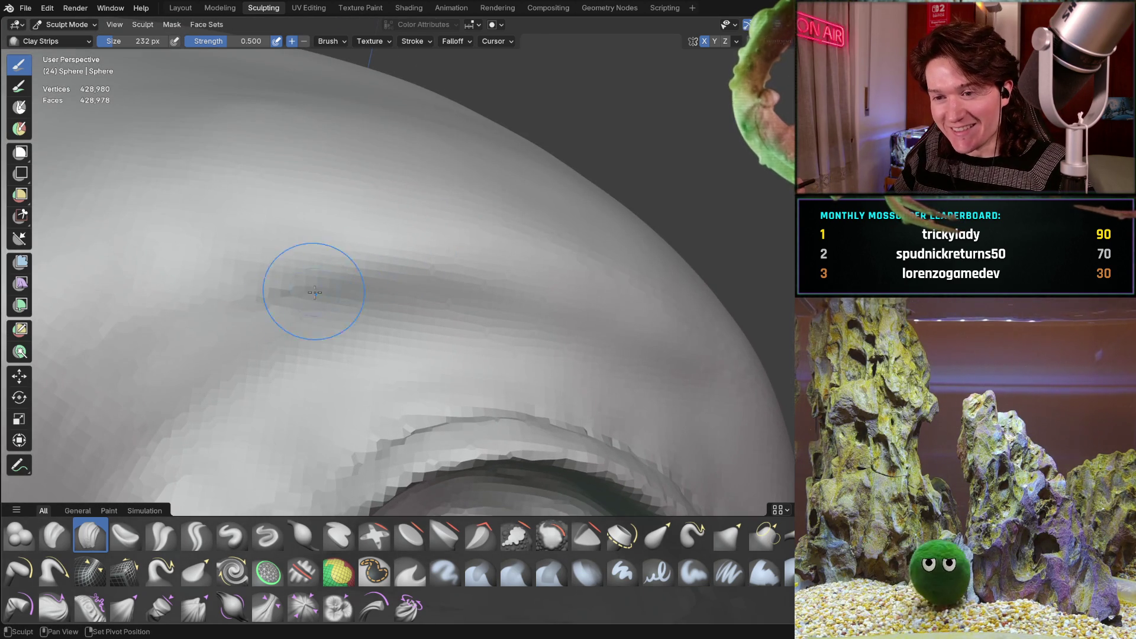
middle_click_drag(352, 280, 311, 321)
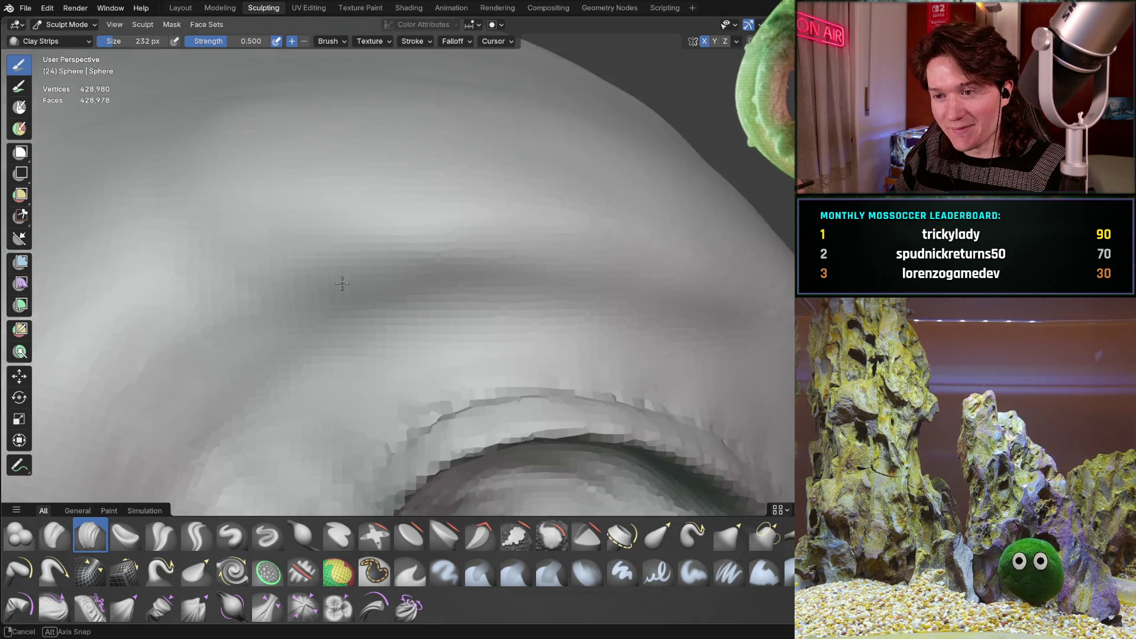
mouse_move(422, 245)
middle_mouse_down()
mouse_move(391, 266)
mouse_move(445, 306)
mouse_move(436, 284)
mouse_move(506, 297)
mouse_move(500, 281)
mouse_move(469, 300)
mouse_move(431, 255)
middle_mouse_up()
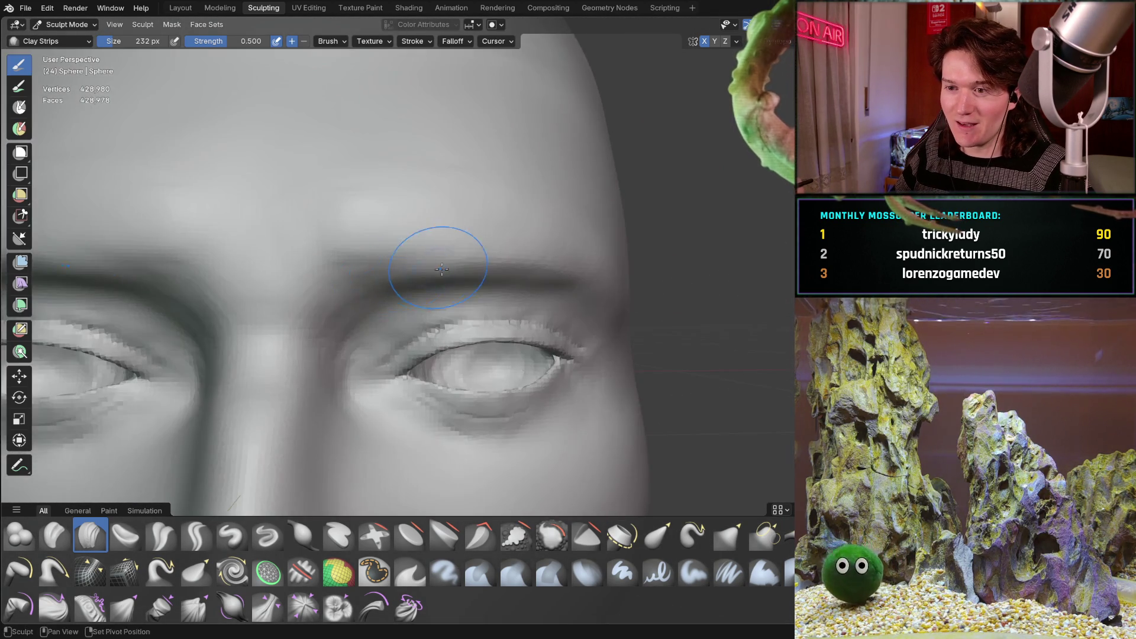
scroll(381, 304, "up", 2)
scroll(454, 281, "up", 2)
scroll(442, 319, "up", 2)
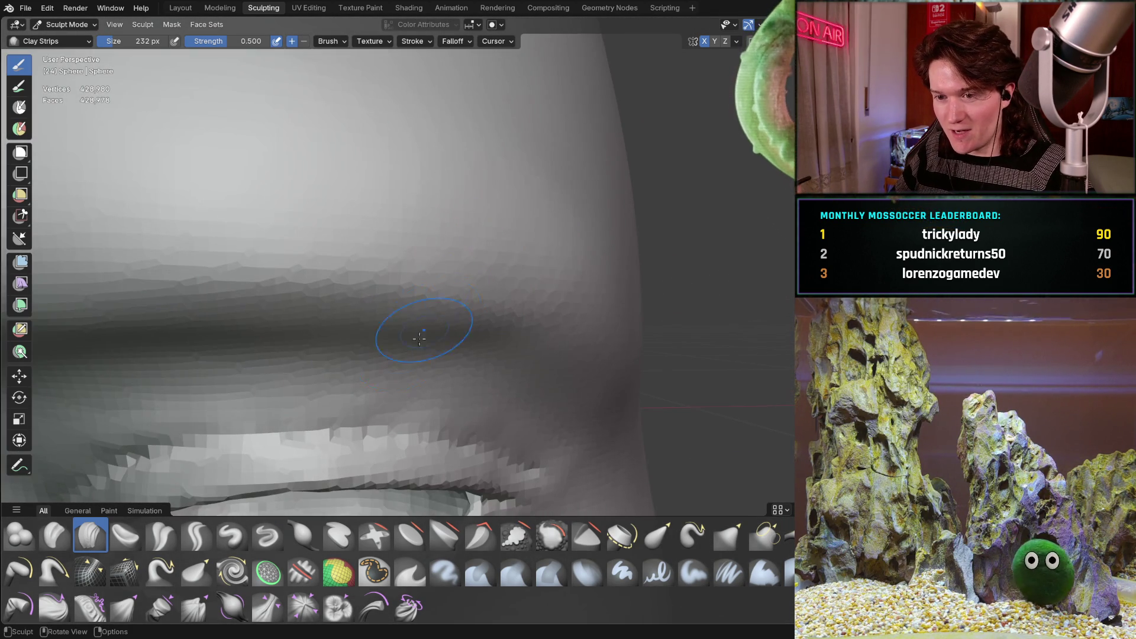
- Frame the brow crease above the eye in a close side-profile view
middle_click_drag(435, 324, 491, 287)
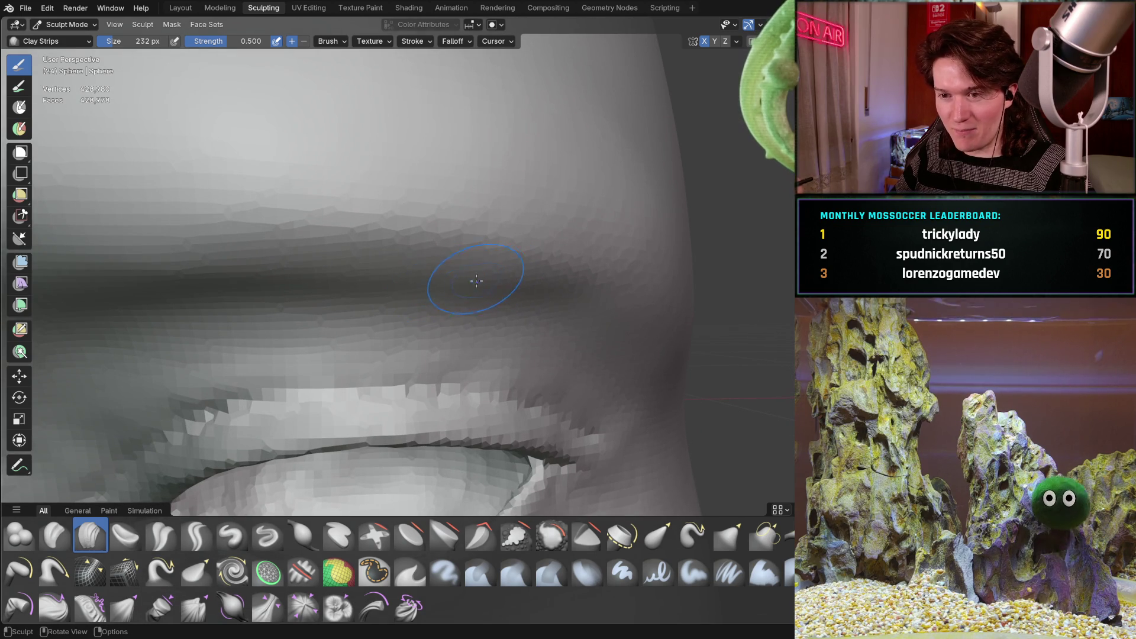
scroll(468, 314, "down", 3)
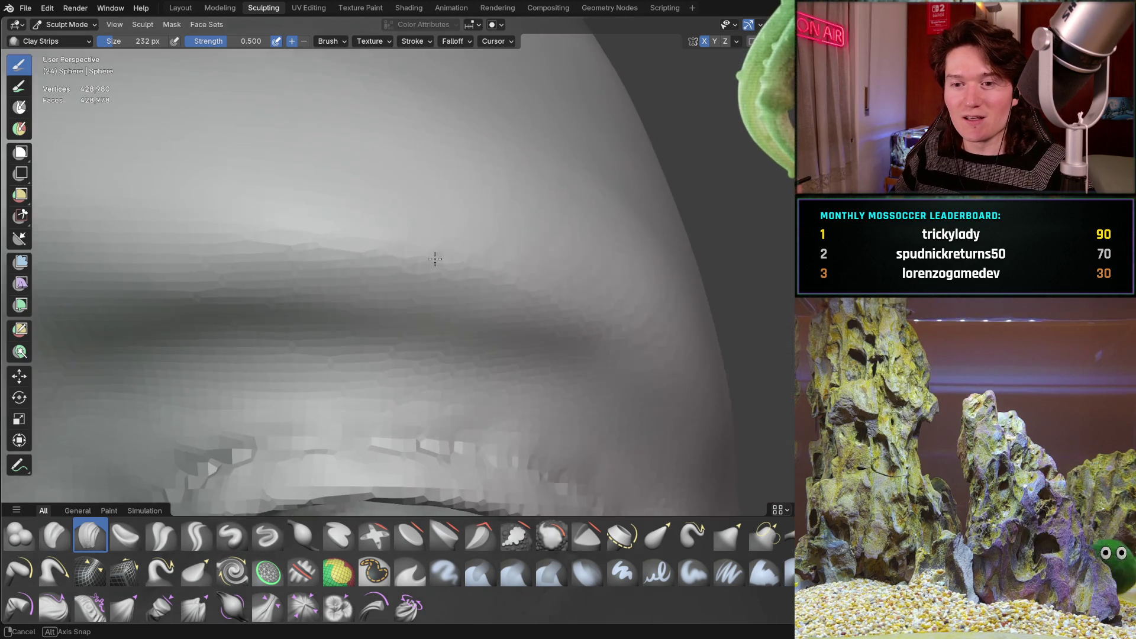
mouse_move(431, 292)
middle_mouse_down()
mouse_move(456, 246)
mouse_move(524, 313)
middle_mouse_up()
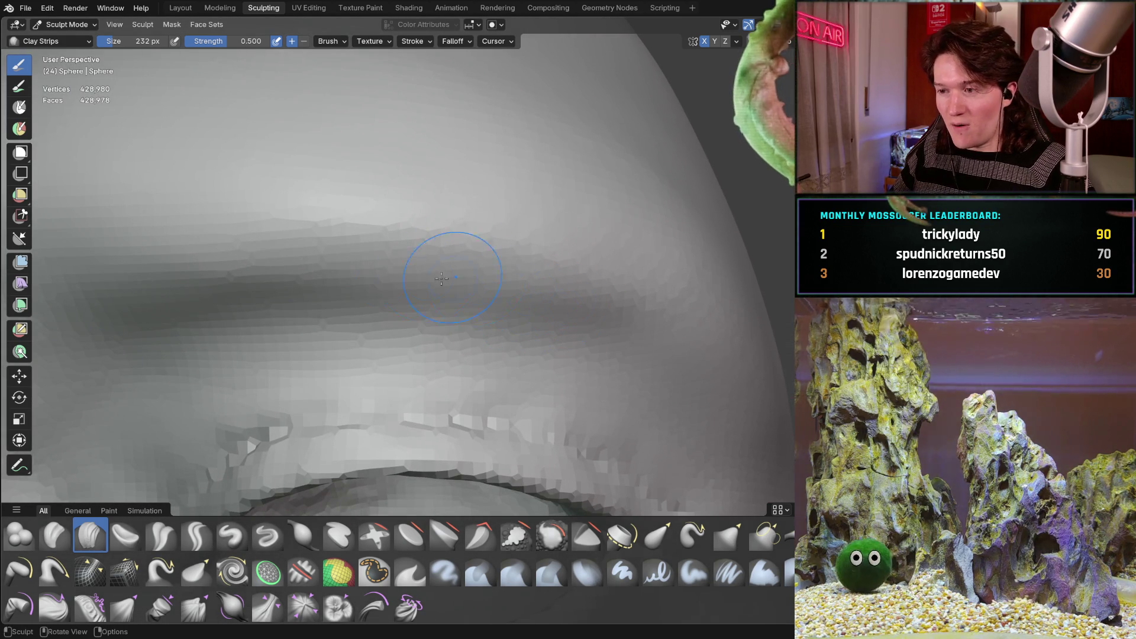
middle_click_drag(278, 254, 262, 240)
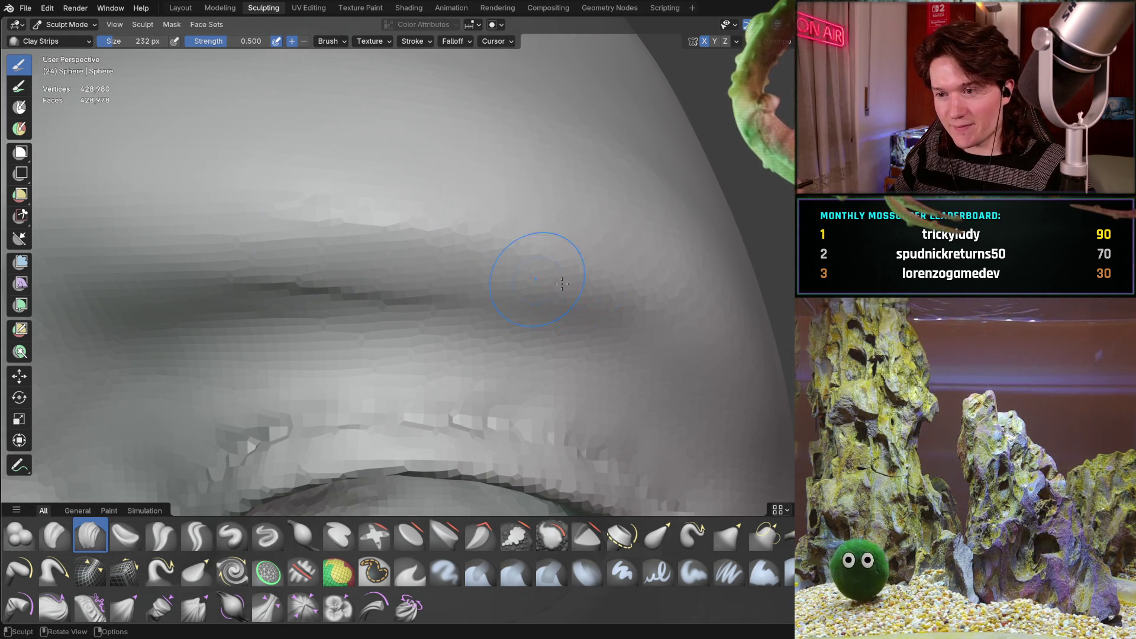
middle_click_drag(520, 275, 533, 267)
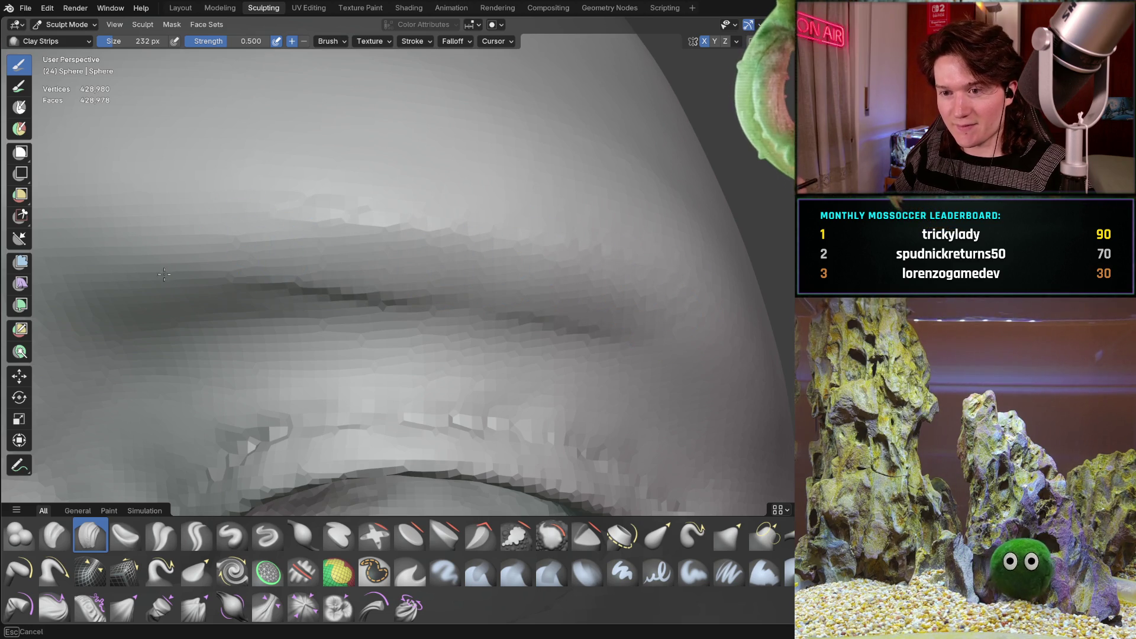
middle_click_drag(264, 181, 571, 224)
middle_click_drag(649, 193, 329, 193, "shift")
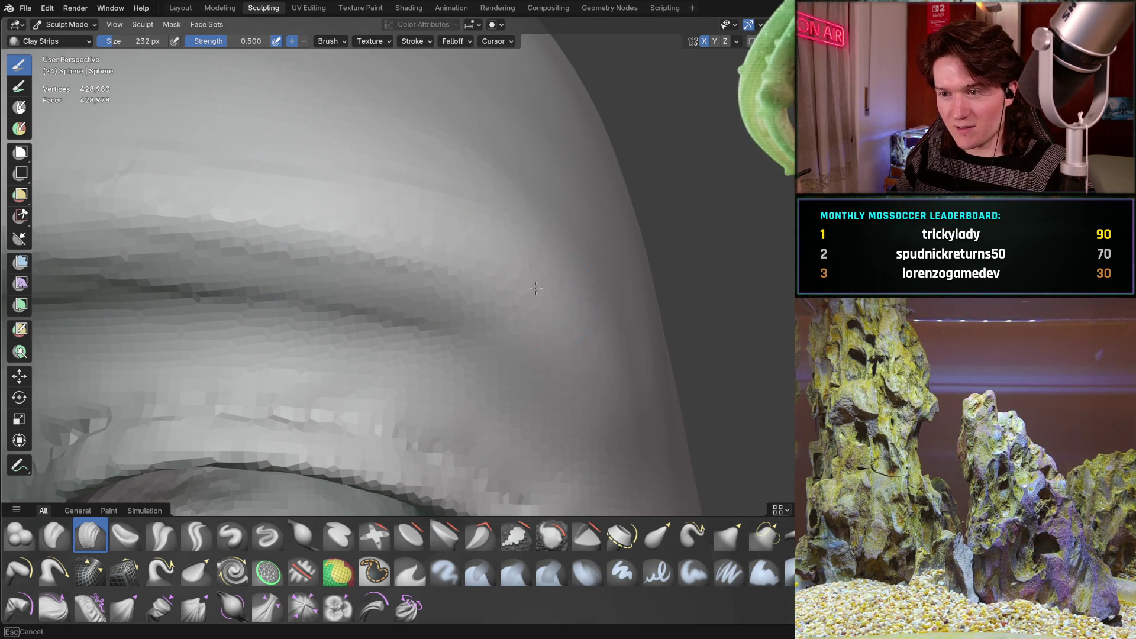
middle_click_drag(584, 346, 506, 241)
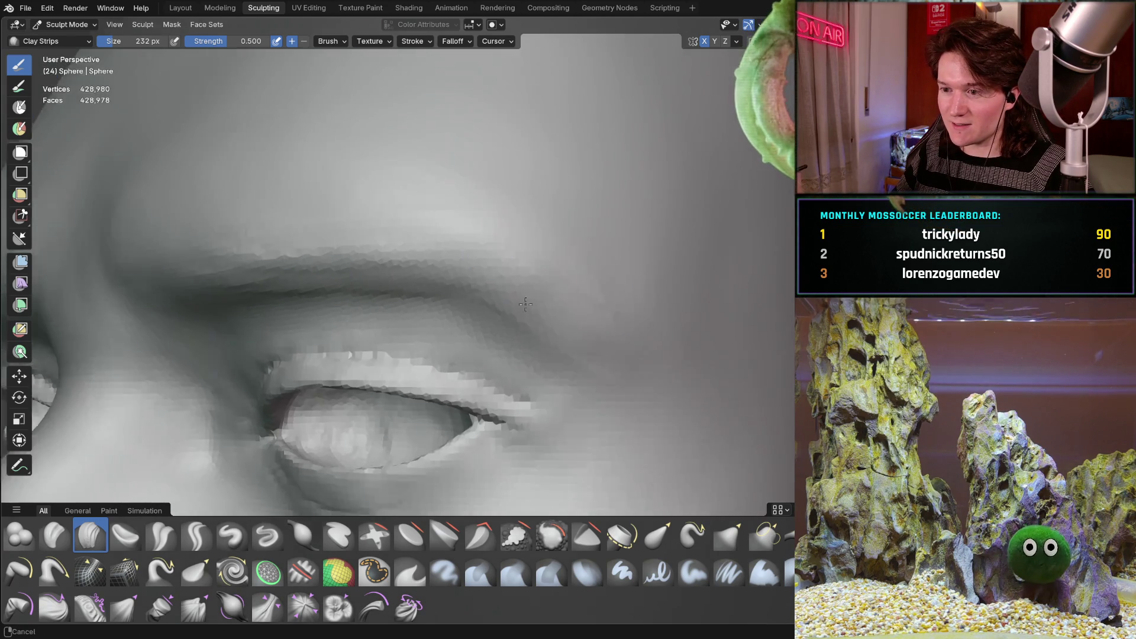
middle_click_drag(733, 335, 533, 338, "ctrl")
middle_click_drag(393, 342, 512, 296)
mouse_move(430, 296)
middle_mouse_down()
mouse_move(456, 336)
mouse_move(275, 237)
middle_mouse_up()
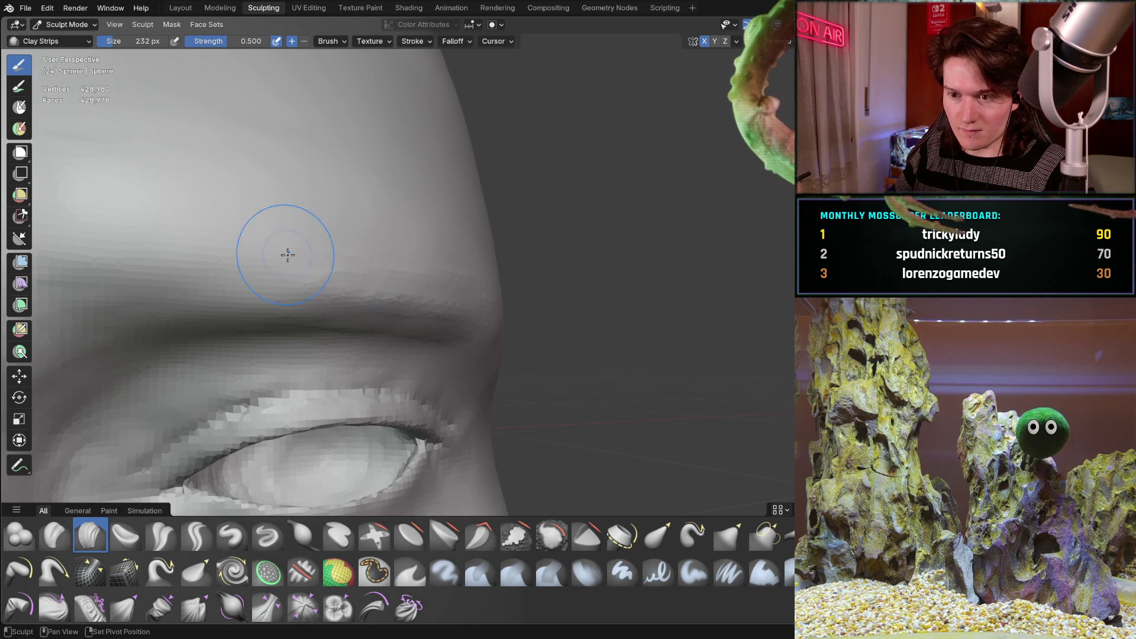
scroll(356, 314, "up", 2)
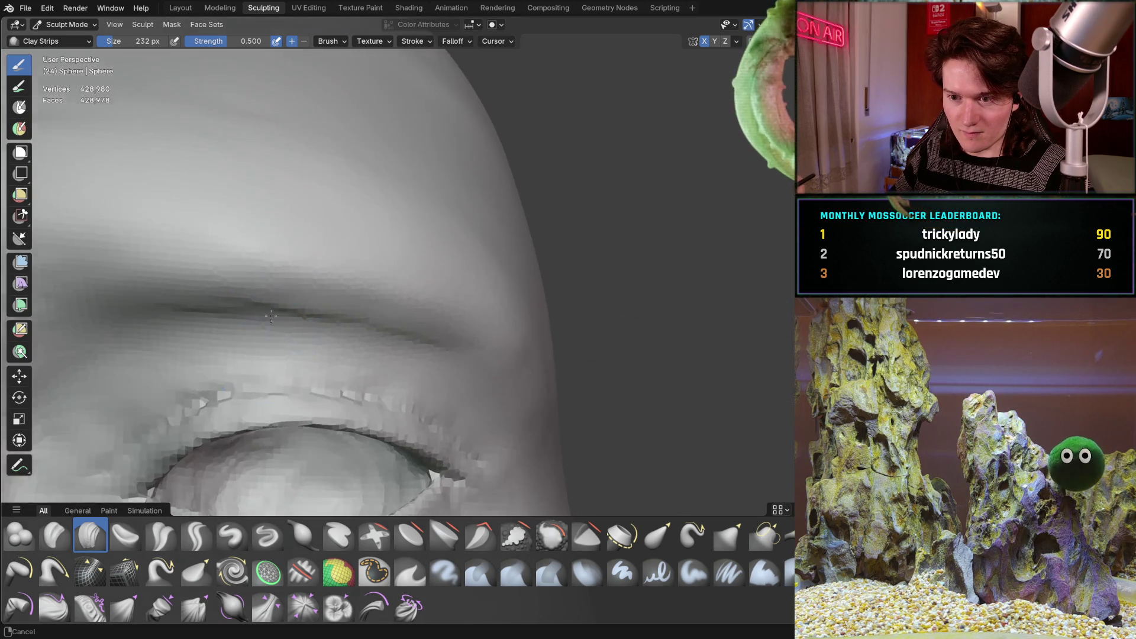
scroll(270, 332, "up", 3)
- Carve the brow crease above the eye deeper with the Clay Strips brush
left_click_drag(286, 333, 413, 362)
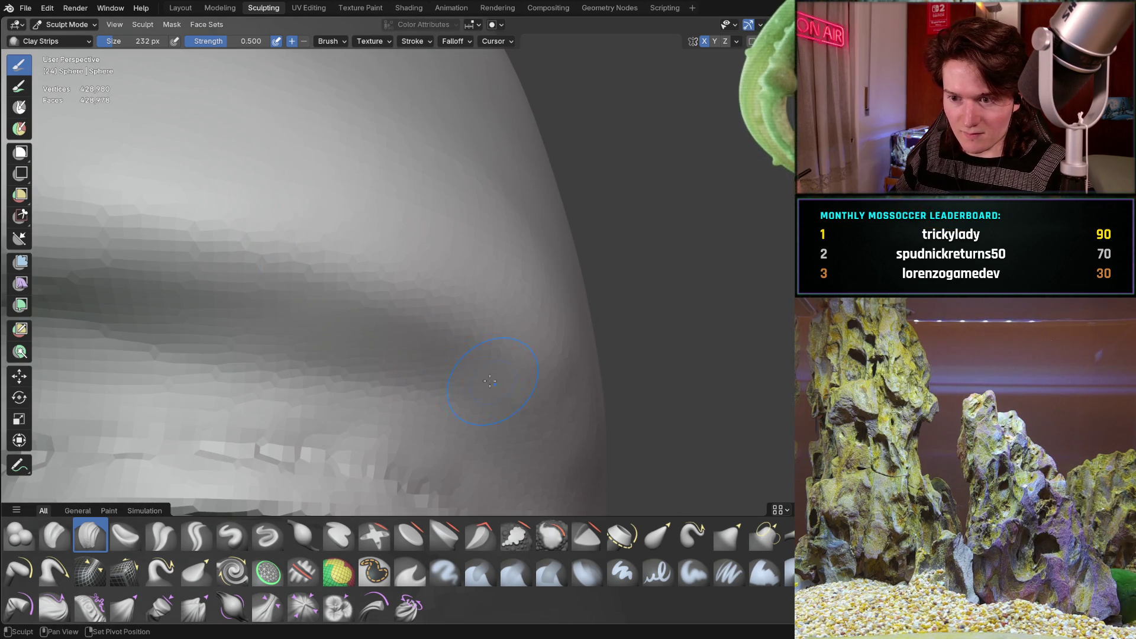
middle_click_drag(342, 335, 322, 321)
middle_click_drag(470, 330, 294, 279)
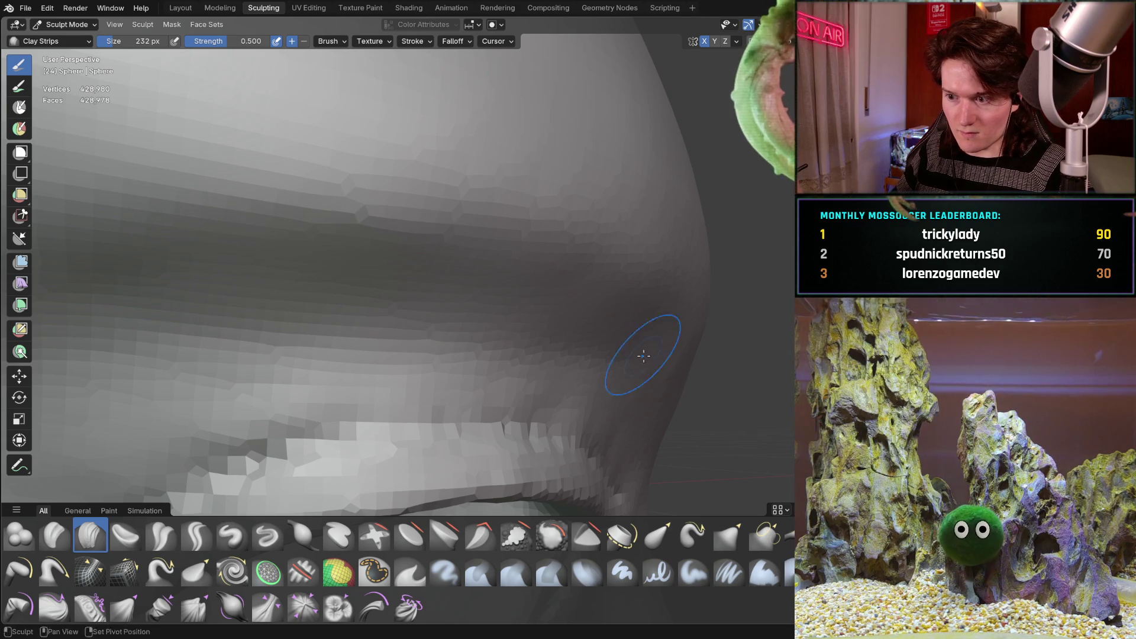
mouse_move(666, 388)
middle_mouse_down()
mouse_move(508, 334)
mouse_move(449, 349)
mouse_move(526, 305)
middle_mouse_up()
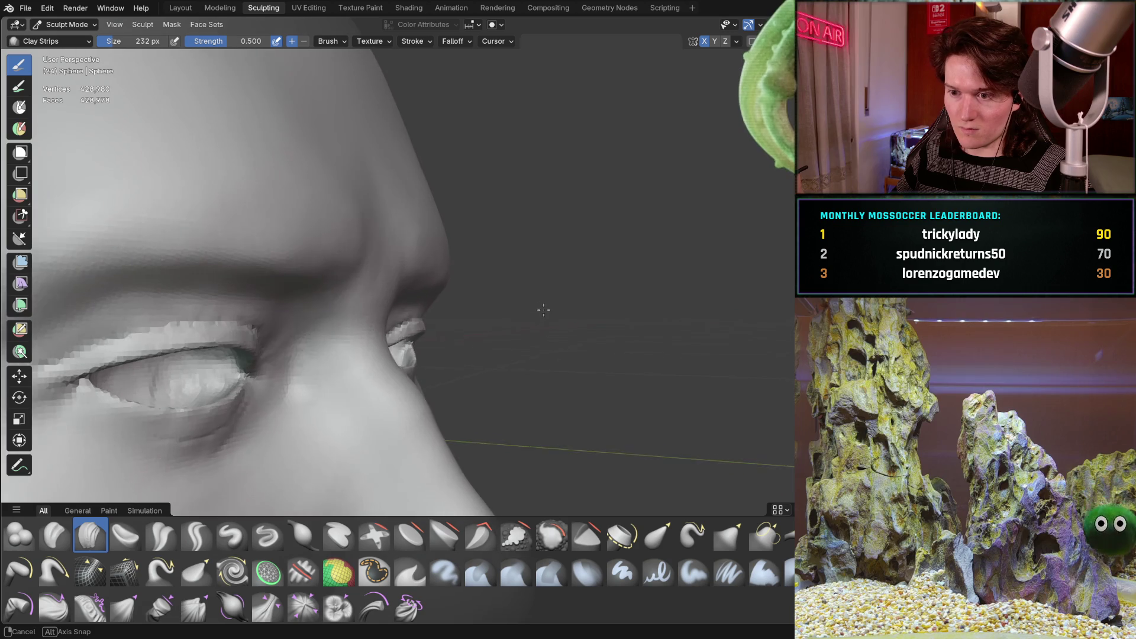
- Frame the eye from the front and shrink the brush stepwise to 142, 82 then 36 px
mouse_move(526, 305)
middle_mouse_down()
mouse_move(482, 279)
mouse_move(253, 320)
middle_mouse_up()
scroll(254, 320, "up", 3)
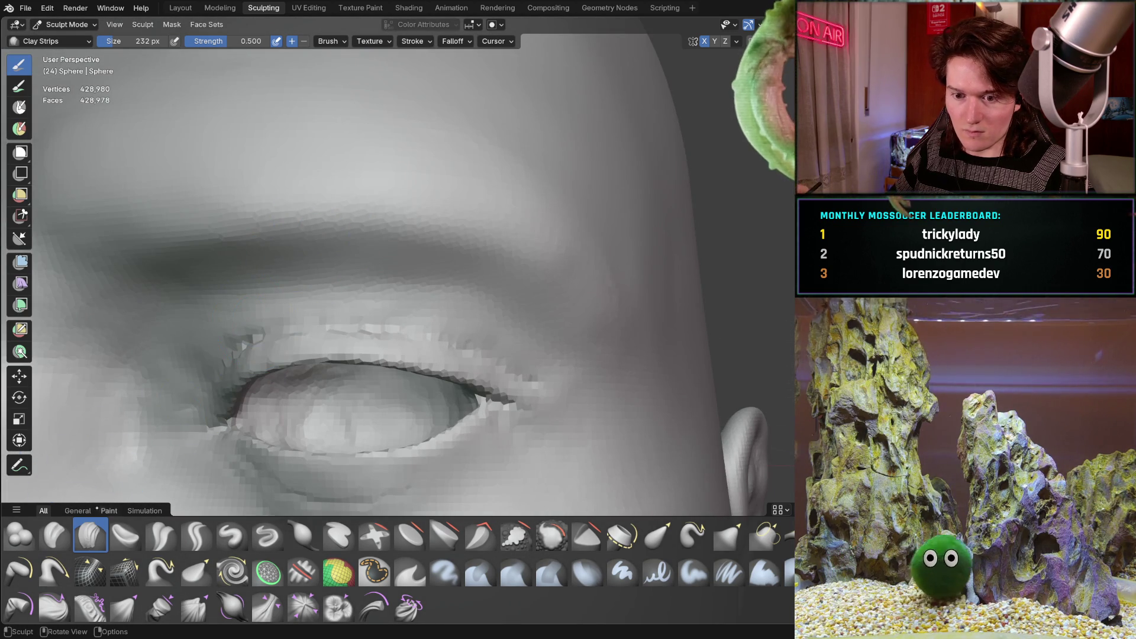
middle_click_drag(134, 342, 355, 247, "ctrl")
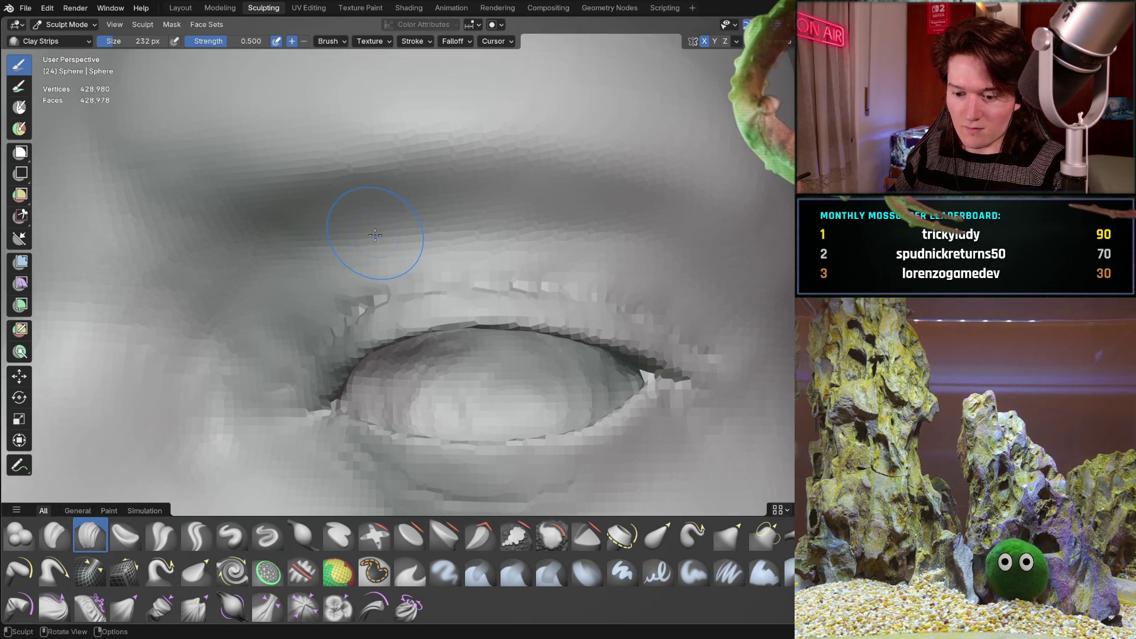
key("bracketleft")
key("bracketleft")
key("bracketleft")
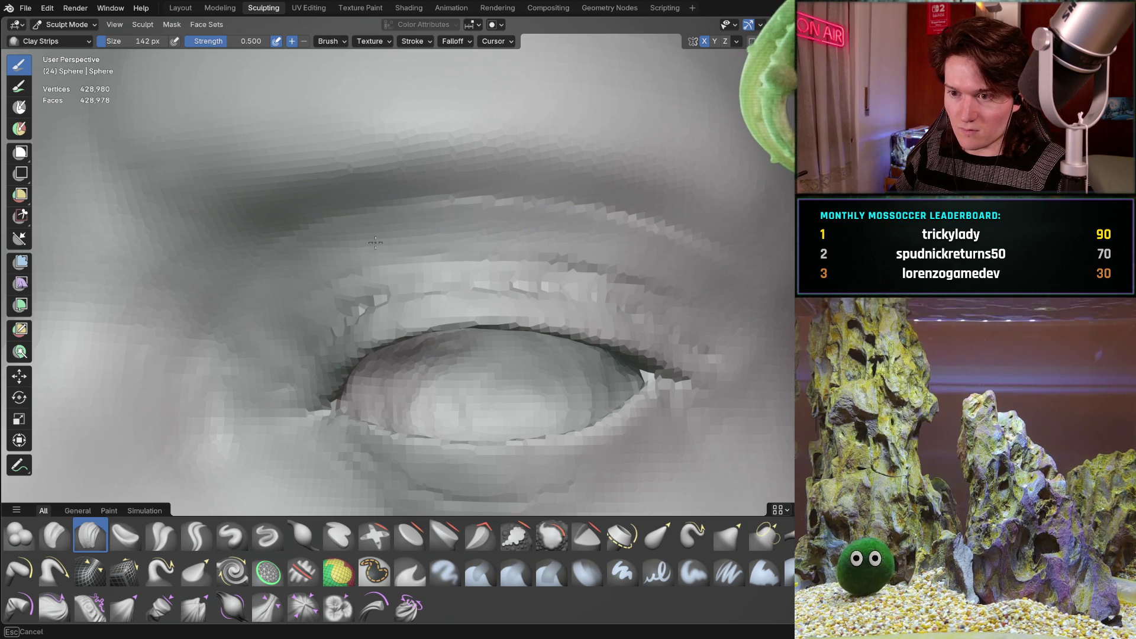
key("bracketleft")
key("bracketleft")
key("bracketleft")
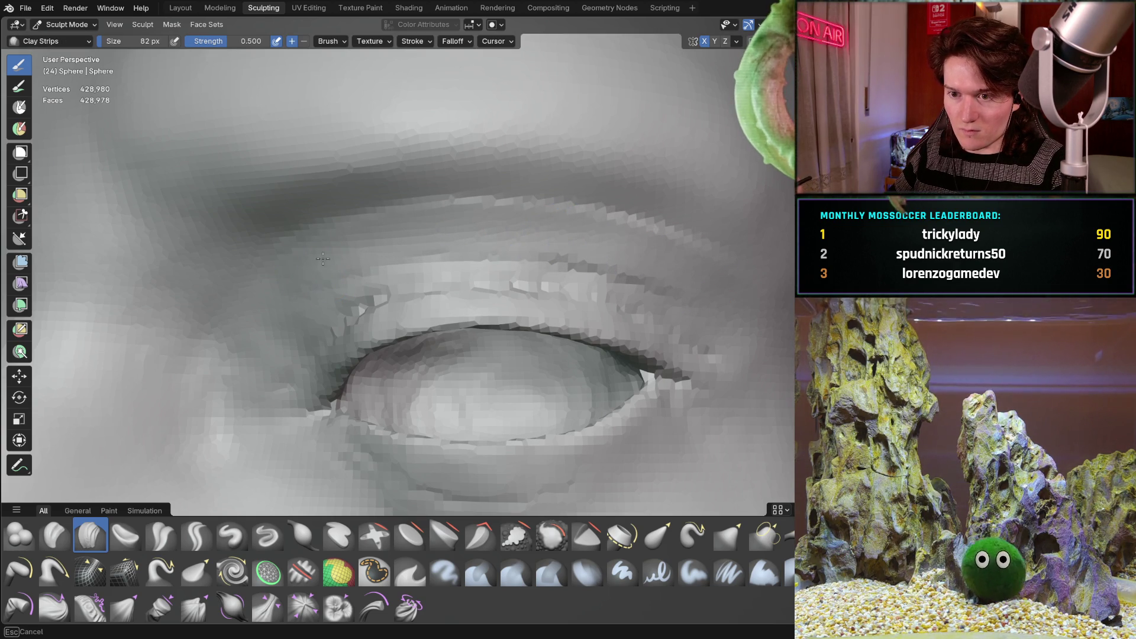
key("bracketleft")
key("bracketleft")
key("bracketleft")
key("bracketleft")
key("bracketleft")
key("bracketleft")
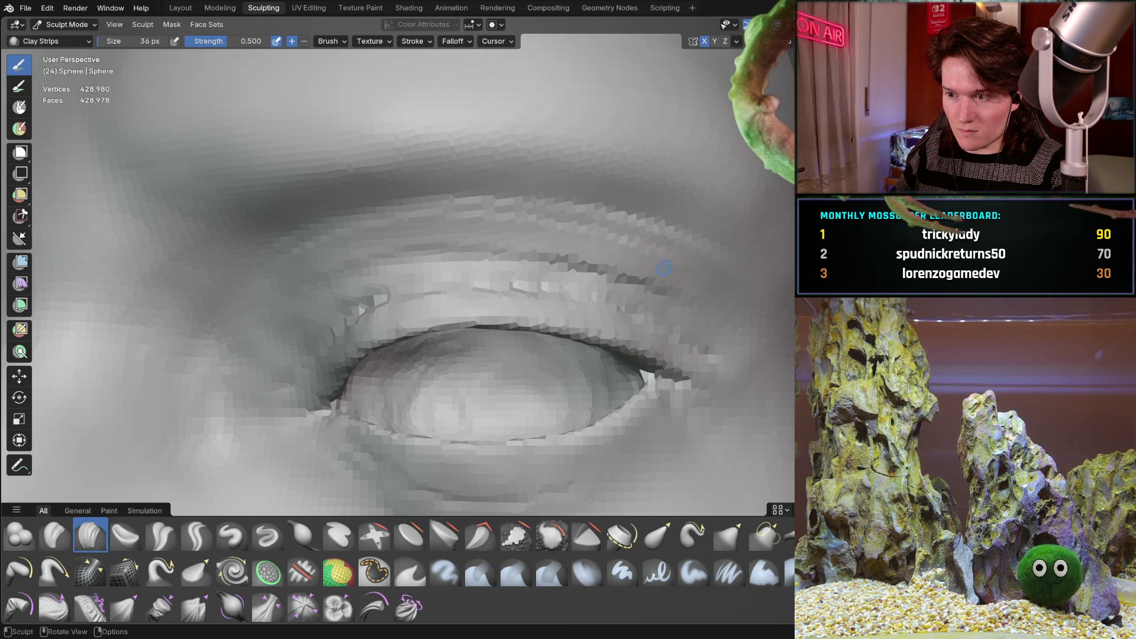
- Enlarge the Clay Strips brush to 222 px and build up the upper eyelid beneath the brow ridge
mouse_move(338, 264)
middle_mouse_down()
mouse_move(439, 295)
mouse_move(276, 244)
middle_mouse_up()
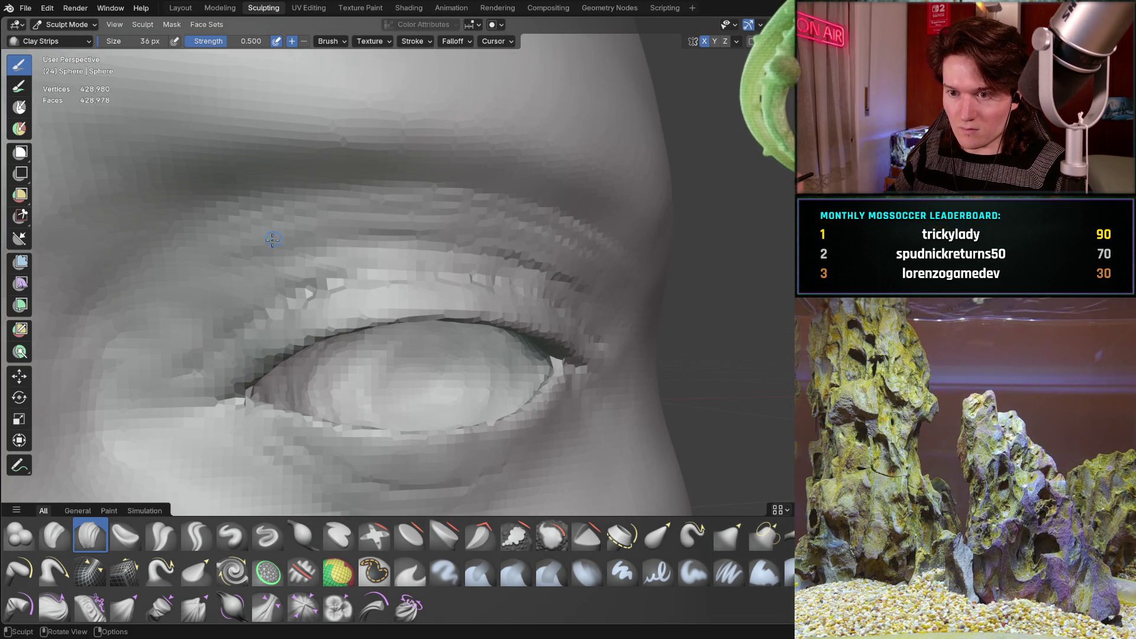
key("f")
left_click(294, 250)
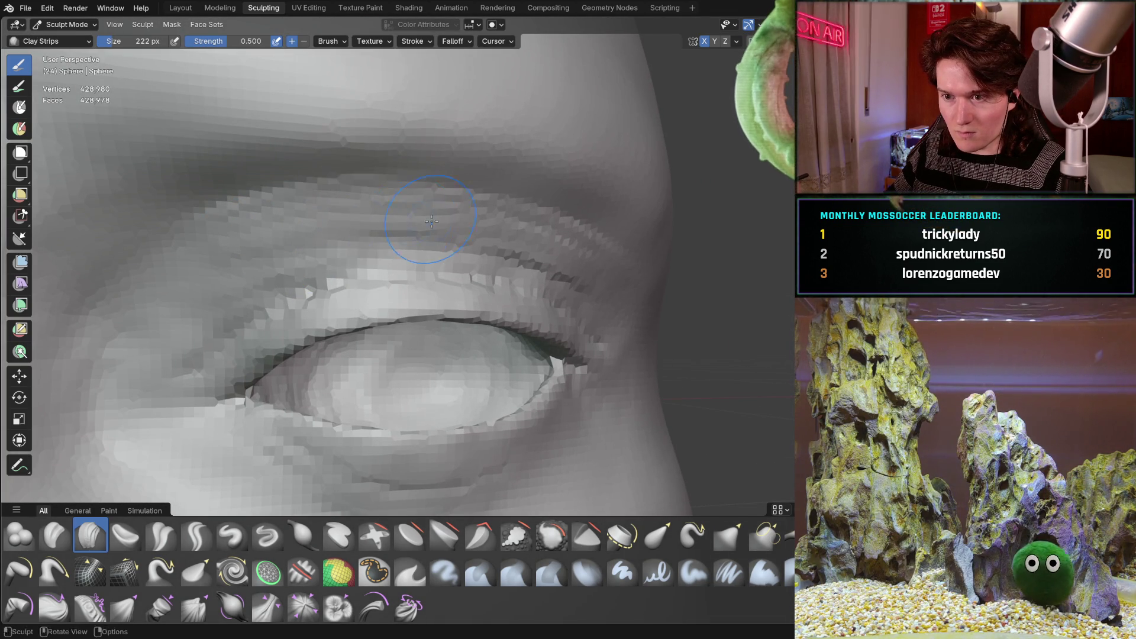
mouse_move(595, 204)
middle_mouse_down()
mouse_move(396, 273)
mouse_move(385, 314)
mouse_move(416, 256)
middle_mouse_up()
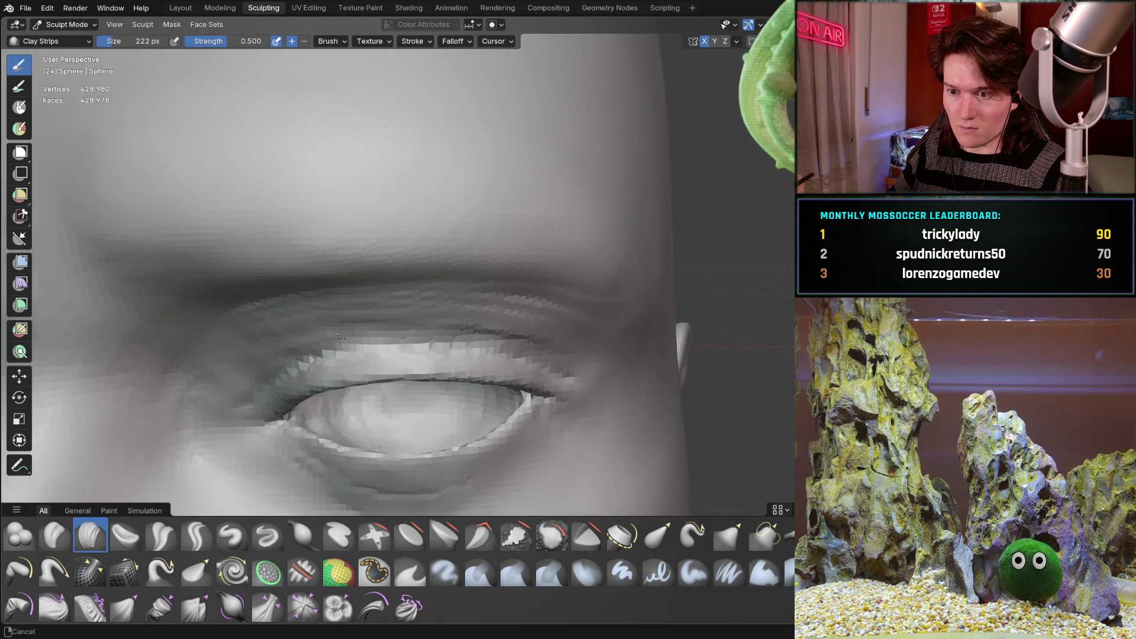
mouse_move(416, 256)
middle_mouse_down("ctrl")
mouse_move(425, 280)
mouse_move(402, 264)
middle_mouse_up("ctrl")
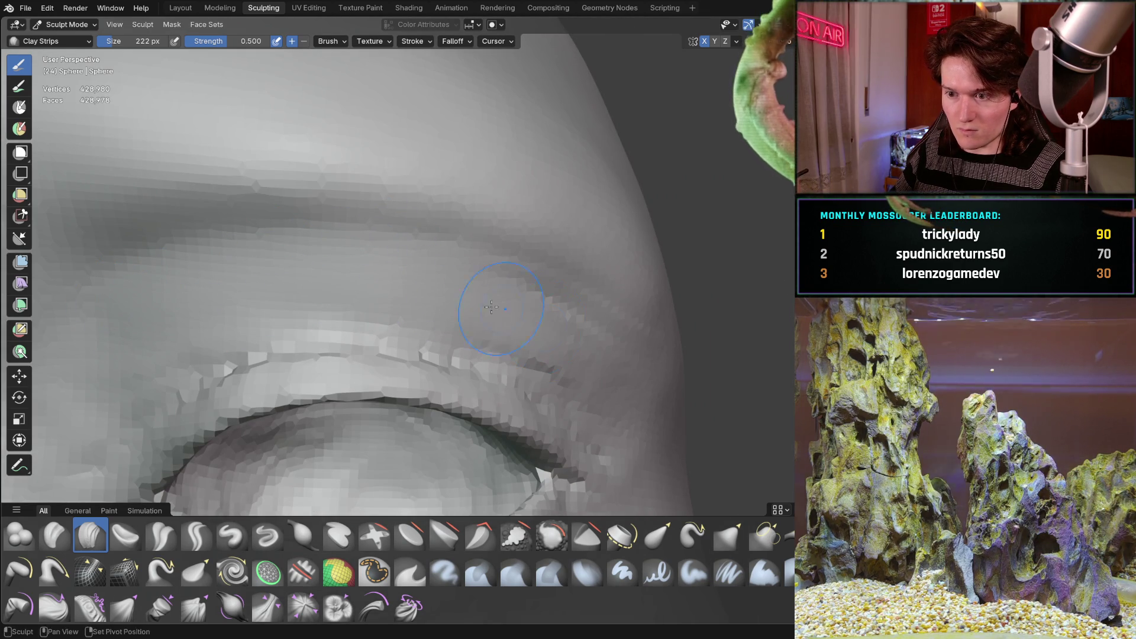
middle_click_drag(580, 358, 580, 358)
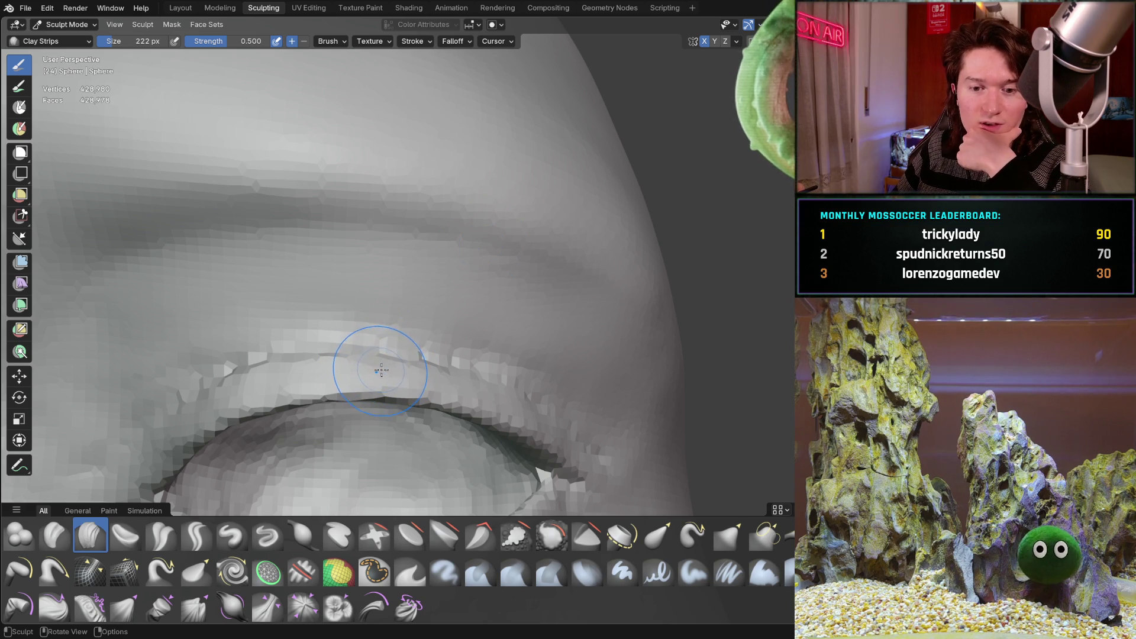
- Move in to close side views of the upper eyelid and brow
middle_click_drag(500, 300, 399, 294)
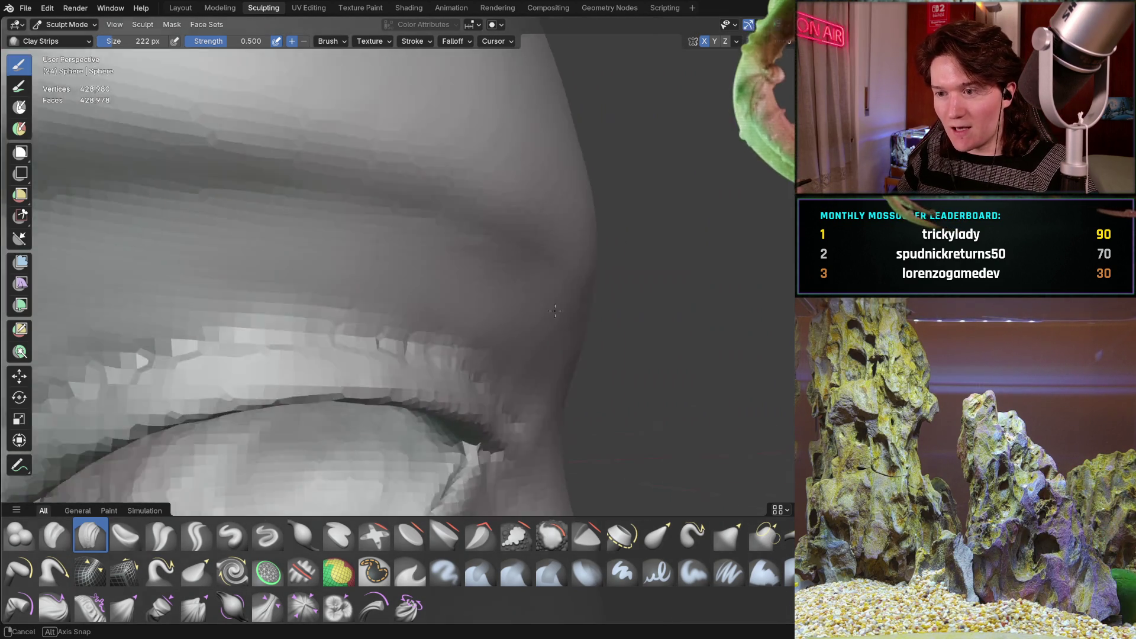
middle_click_drag(447, 330, 540, 280)
scroll(404, 355, "down", 2)
mouse_move(405, 355)
middle_mouse_down()
mouse_move(465, 339)
mouse_move(458, 324)
mouse_move(329, 343)
mouse_move(358, 355)
mouse_move(347, 362)
mouse_move(348, 305)
mouse_move(419, 373)
middle_mouse_up()
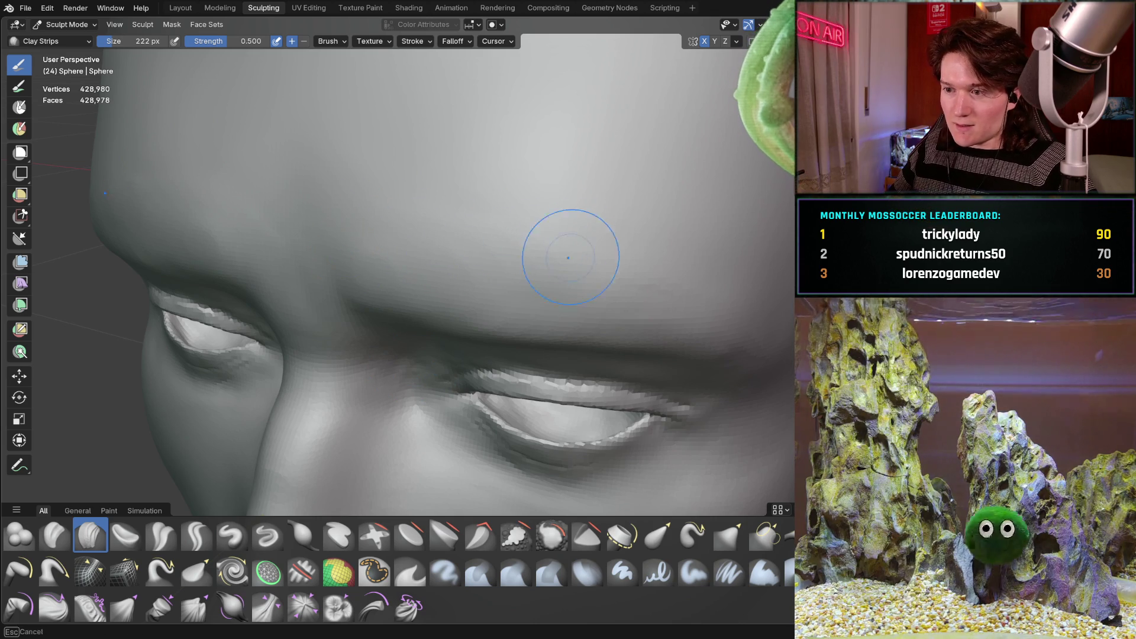
middle_click_drag(568, 234, 560, 256)
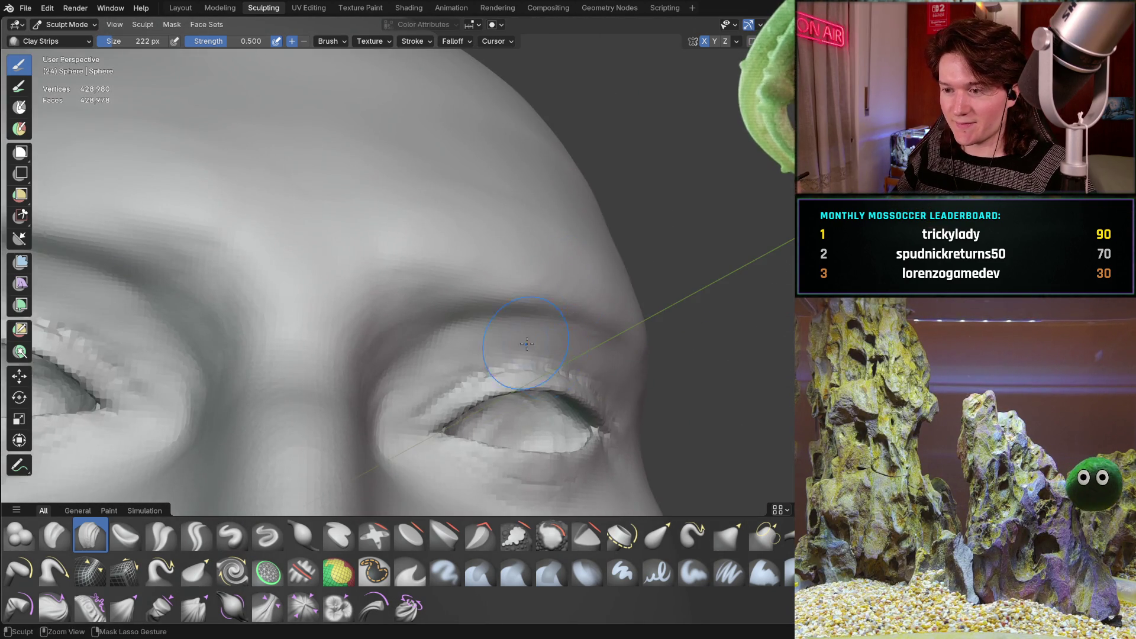
mouse_move(526, 343)
middle_mouse_down()
mouse_move(364, 241)
mouse_move(374, 254)
middle_mouse_up()
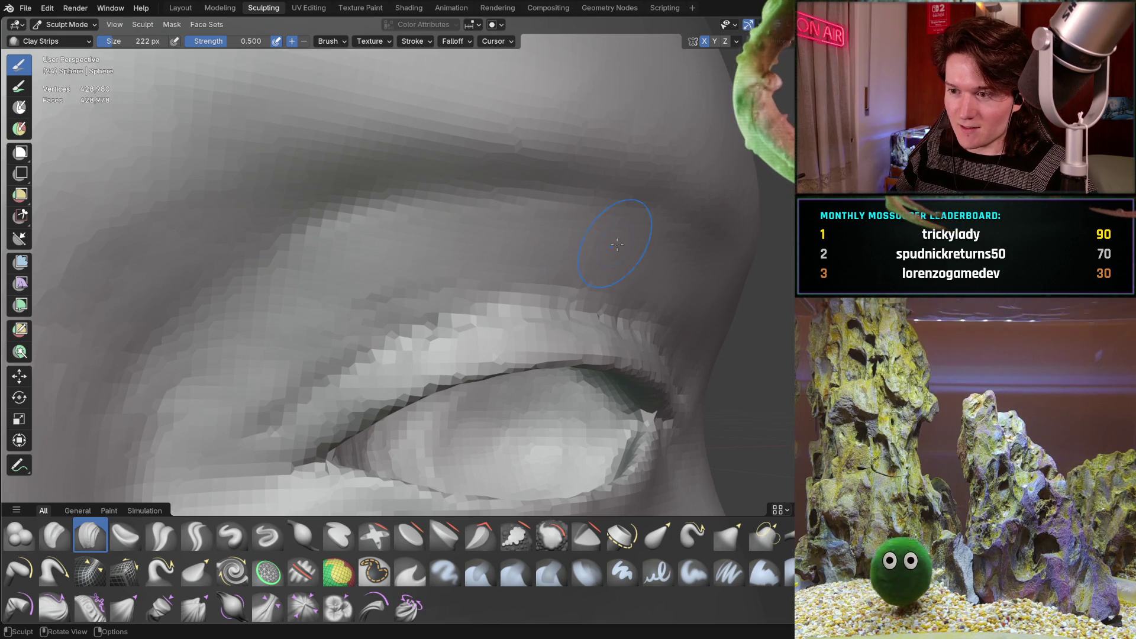
middle_click_drag(704, 278, 556, 293)
- Reduce the brush to 156 px and build up the brow above the upper-eyelid crease
key("f")
left_click(376, 277)
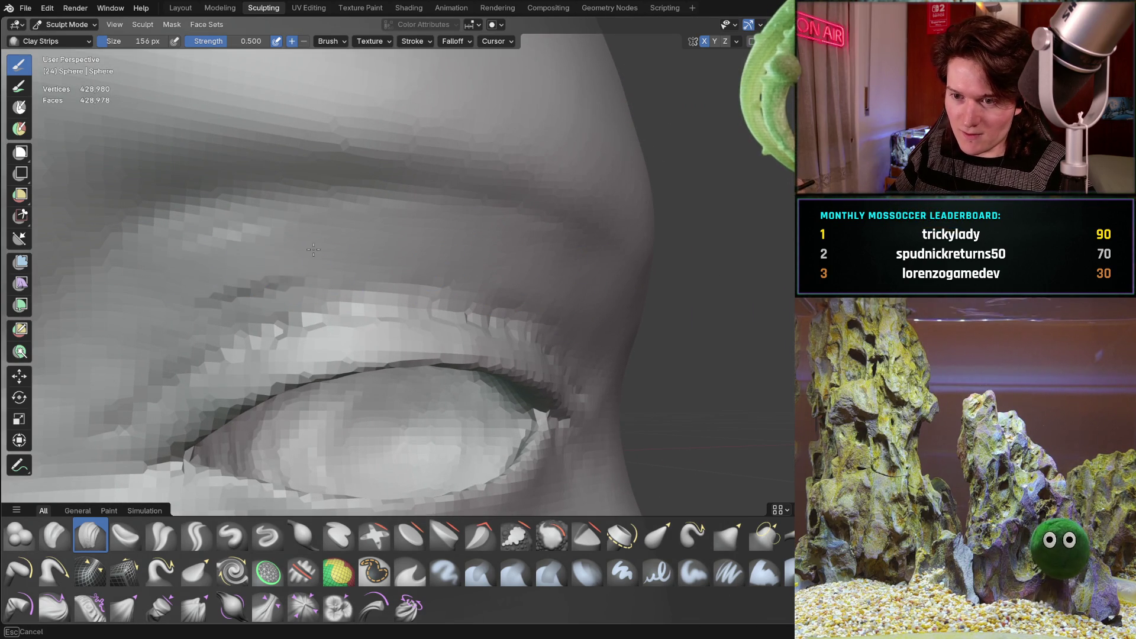
middle_click_drag(601, 320, 507, 286)
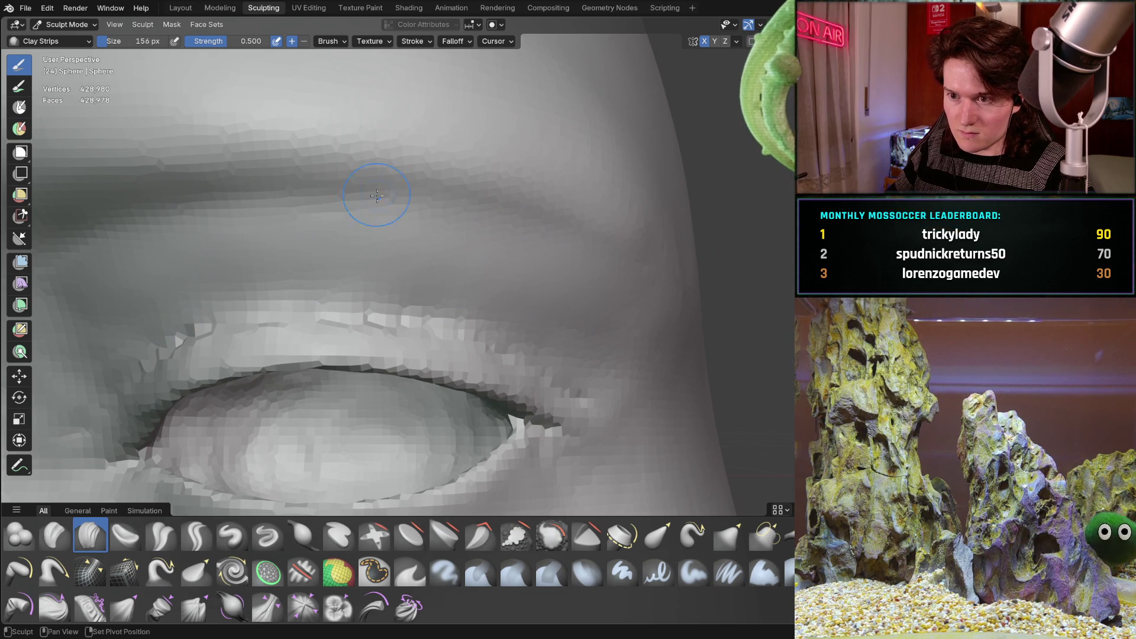
scroll(71, 343, "down", 4)
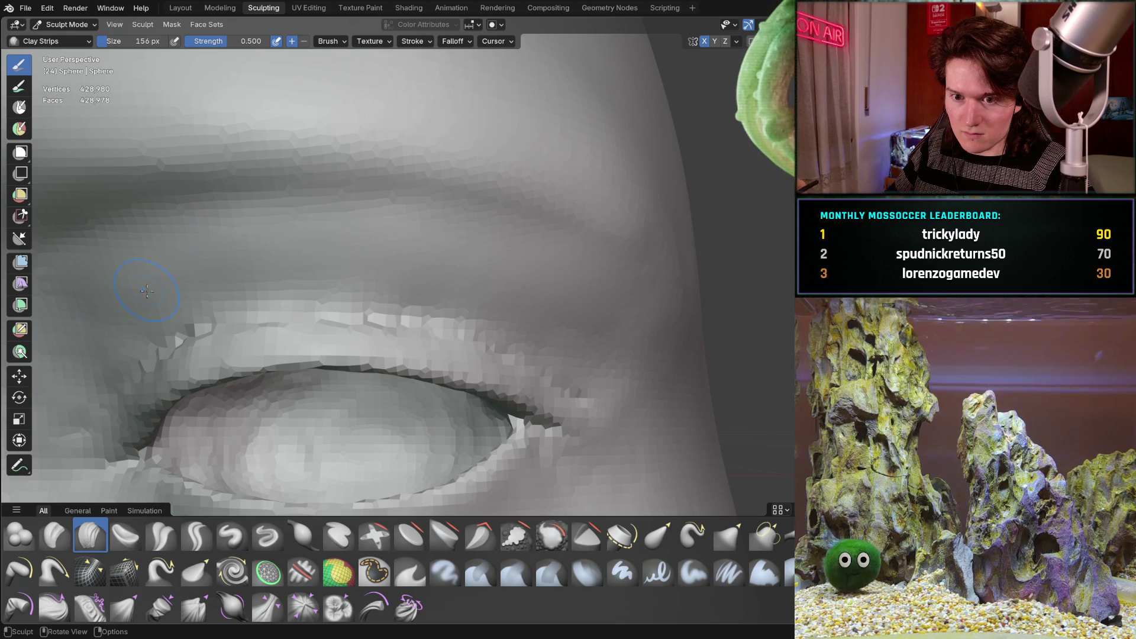
mouse_move(71, 343)
middle_mouse_down()
mouse_move(215, 399)
mouse_move(380, 288)
mouse_move(241, 322)
mouse_move(129, 327)
mouse_move(299, 297)
middle_mouse_up()
scroll(380, 289, "down", 3)
scroll(380, 288, "down", 2)
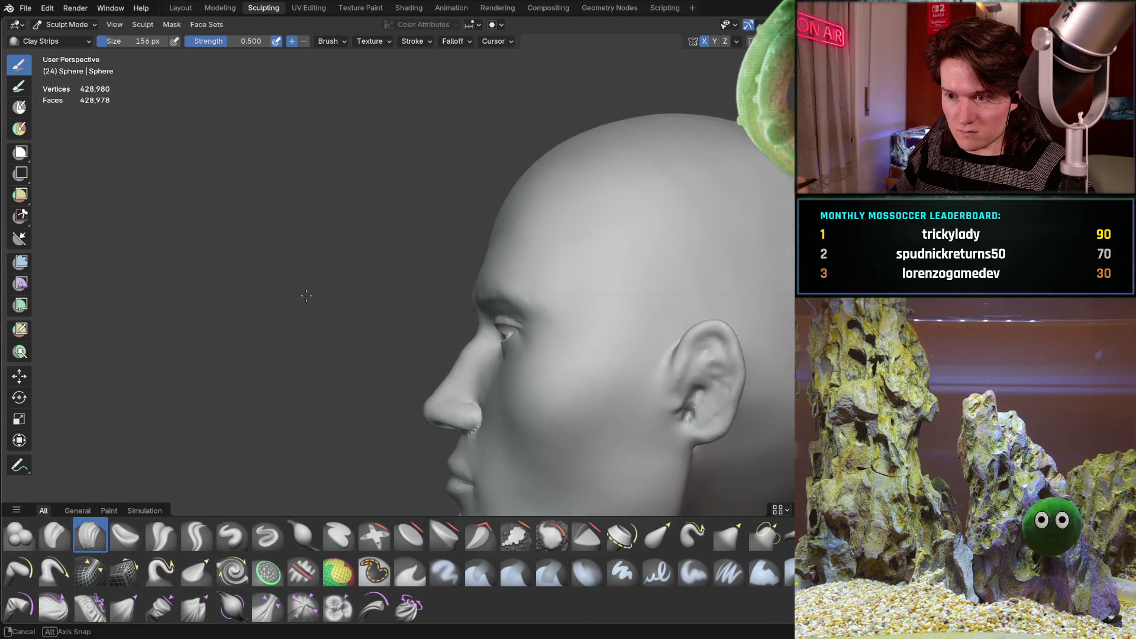
scroll(394, 292, "up", 4)
mouse_move(425, 221)
middle_mouse_down()
mouse_move(503, 231)
mouse_move(413, 276)
middle_mouse_up()
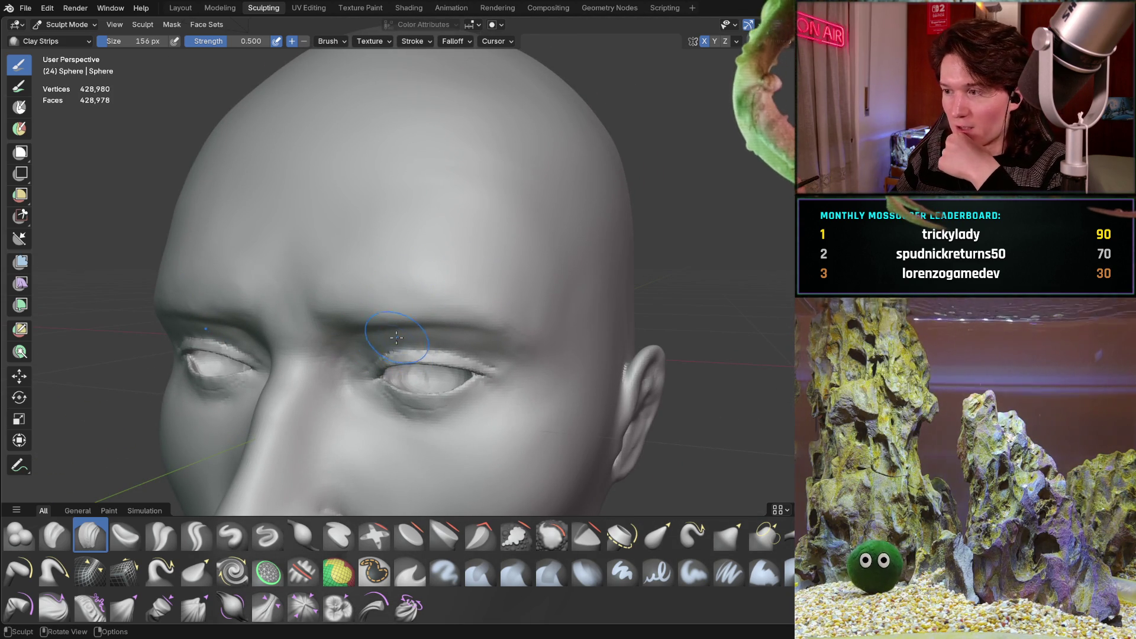
scroll(414, 367, "up", 2)
middle_click_drag(414, 367, 435, 355)
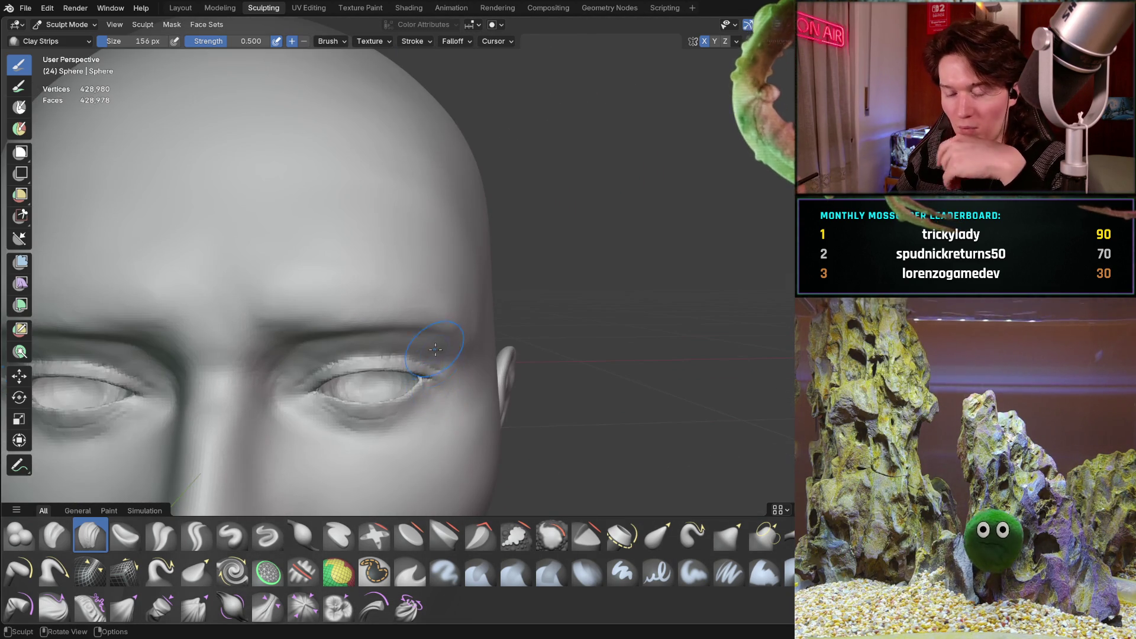
middle_click_drag(333, 402, 533, 288)
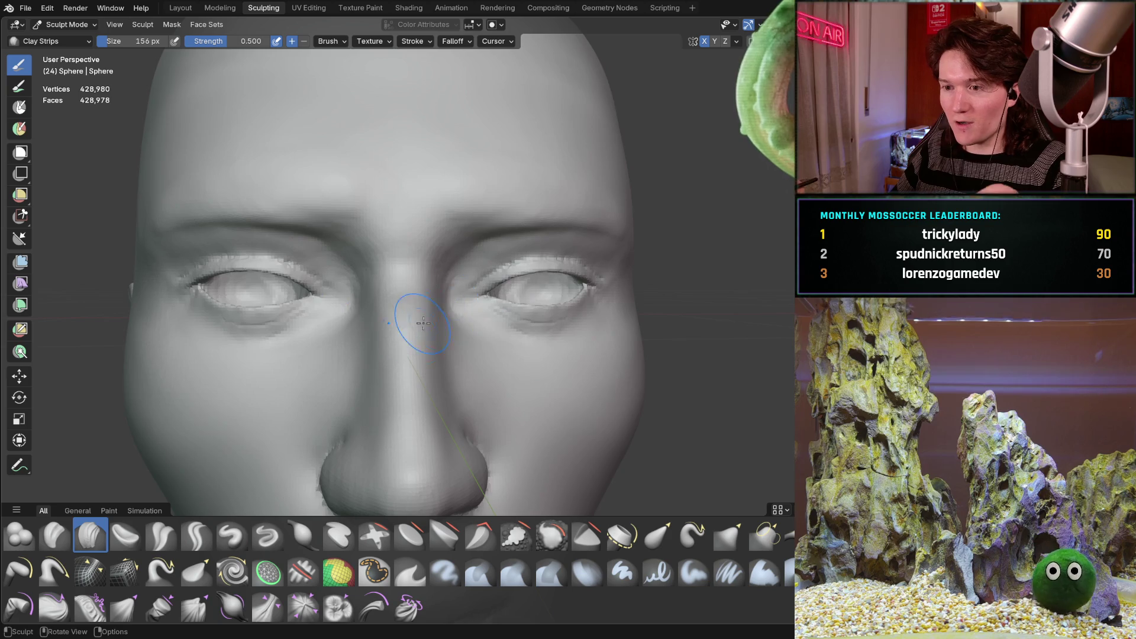
middle_click_drag(428, 319, 449, 321)
mouse_move(385, 348)
middle_mouse_down()
mouse_move(401, 347)
mouse_move(386, 389)
mouse_move(510, 258)
middle_mouse_up()
scroll(515, 259, "down", 4)
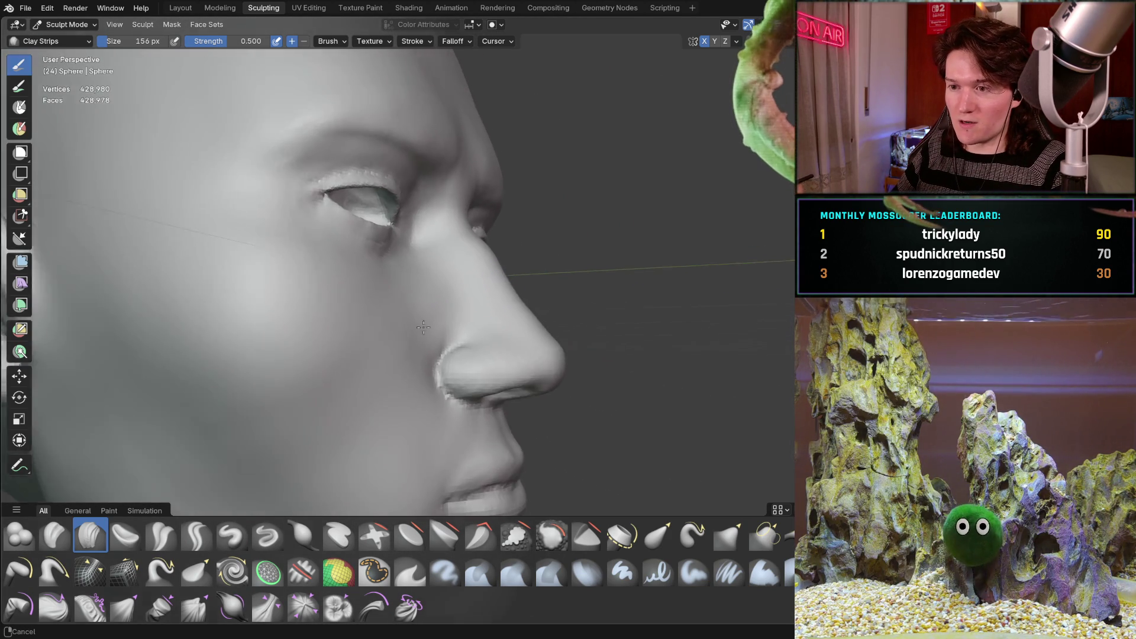
mouse_move(482, 304)
middle_mouse_down()
mouse_move(394, 332)
mouse_move(482, 329)
mouse_move(366, 326)
mouse_move(434, 319)
middle_mouse_up()
mouse_move(478, 262)
middle_mouse_down()
mouse_move(447, 284)
mouse_move(410, 277)
mouse_move(448, 294)
middle_mouse_up()
scroll(447, 284, "up", 2)
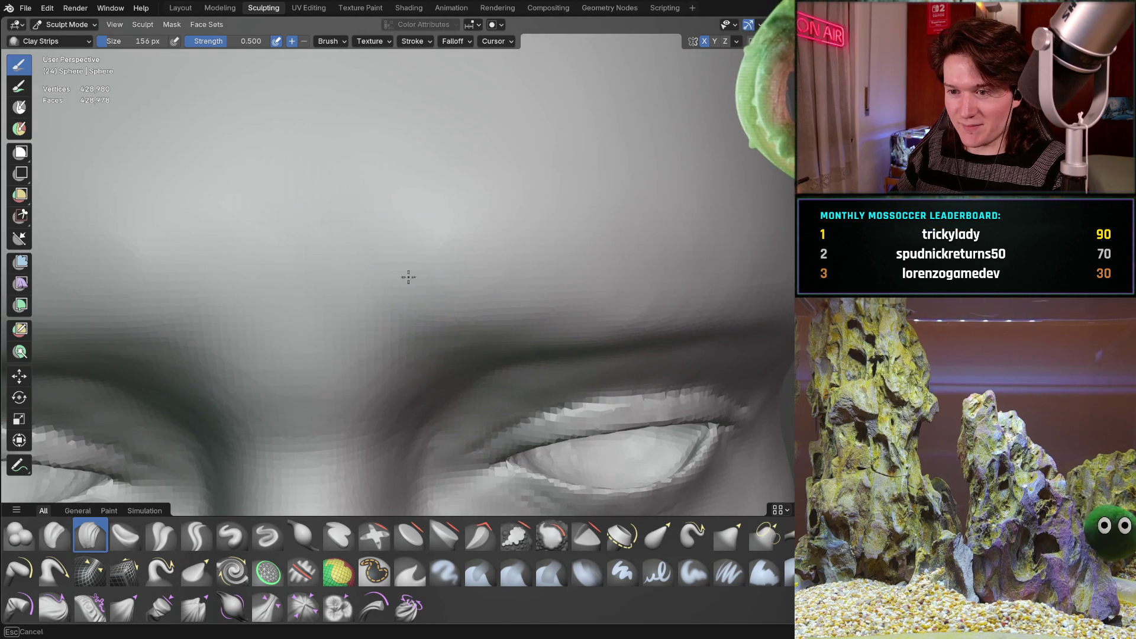
mouse_move(474, 283)
middle_mouse_down()
mouse_move(328, 308)
mouse_move(492, 346)
middle_mouse_up()
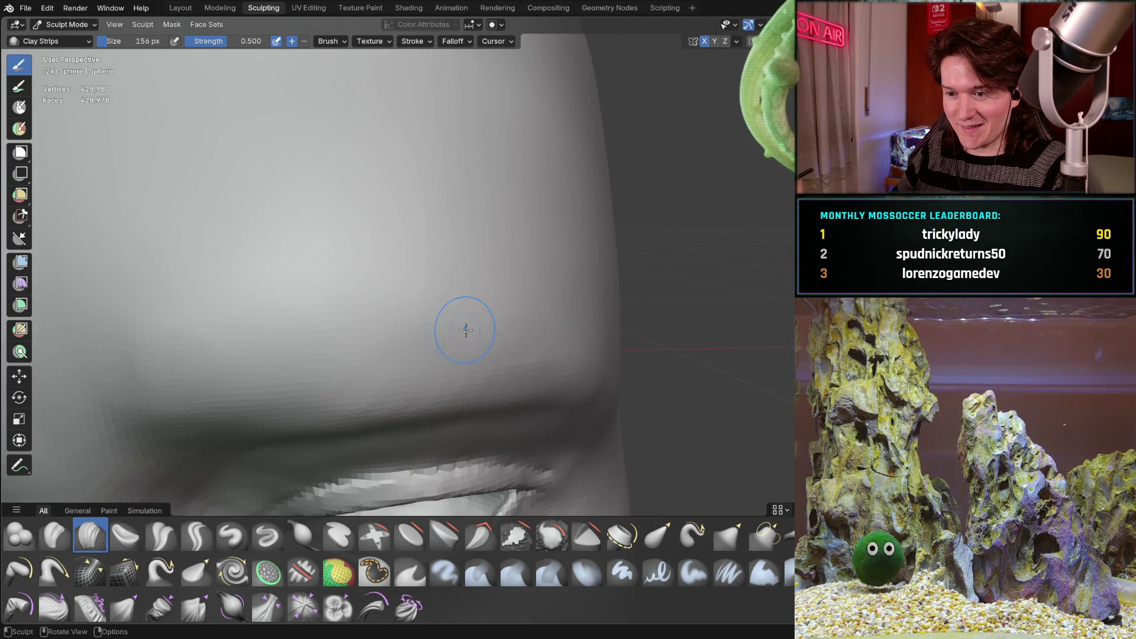
scroll(467, 341, "down", 3)
mouse_move(459, 305)
middle_mouse_down()
mouse_move(447, 329)
mouse_move(310, 378)
mouse_move(352, 344)
mouse_move(551, 321)
middle_mouse_up()
scroll(319, 387, "down", 3)
scroll(582, 309, "up", 3)
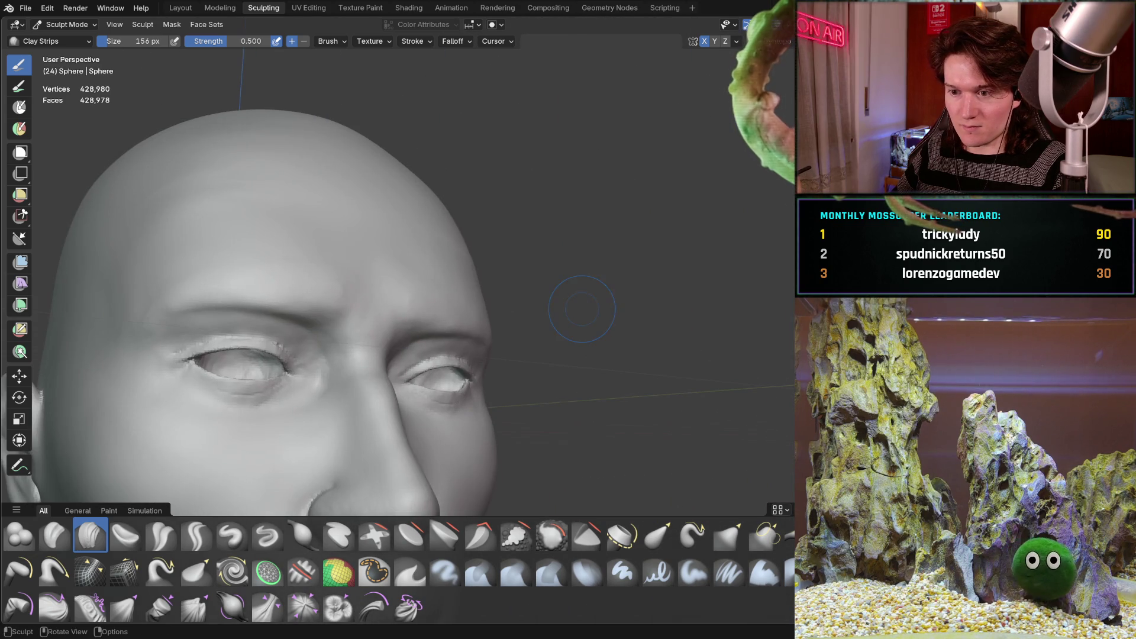
scroll(455, 321, "up", 2)
scroll(444, 284, "up", 2)
scroll(432, 245, "up", 2)
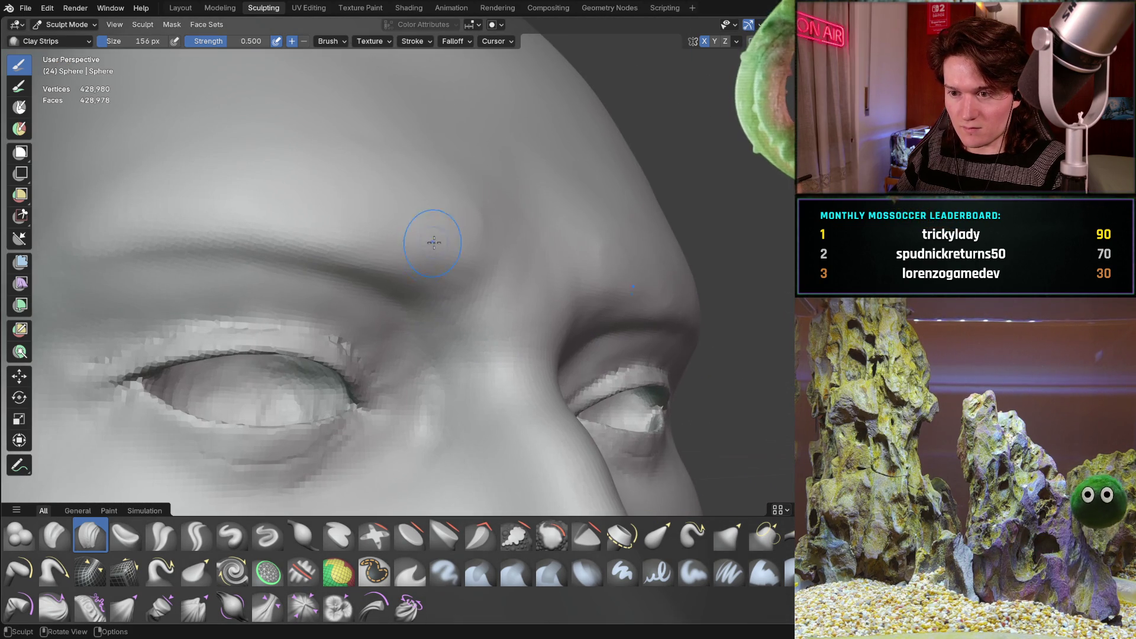
- Smooth both brow ridges toward the temples with Clay Strips at 156 px, checking side, frontal and three-quarter views
middle_click_drag(395, 267, 490, 266)
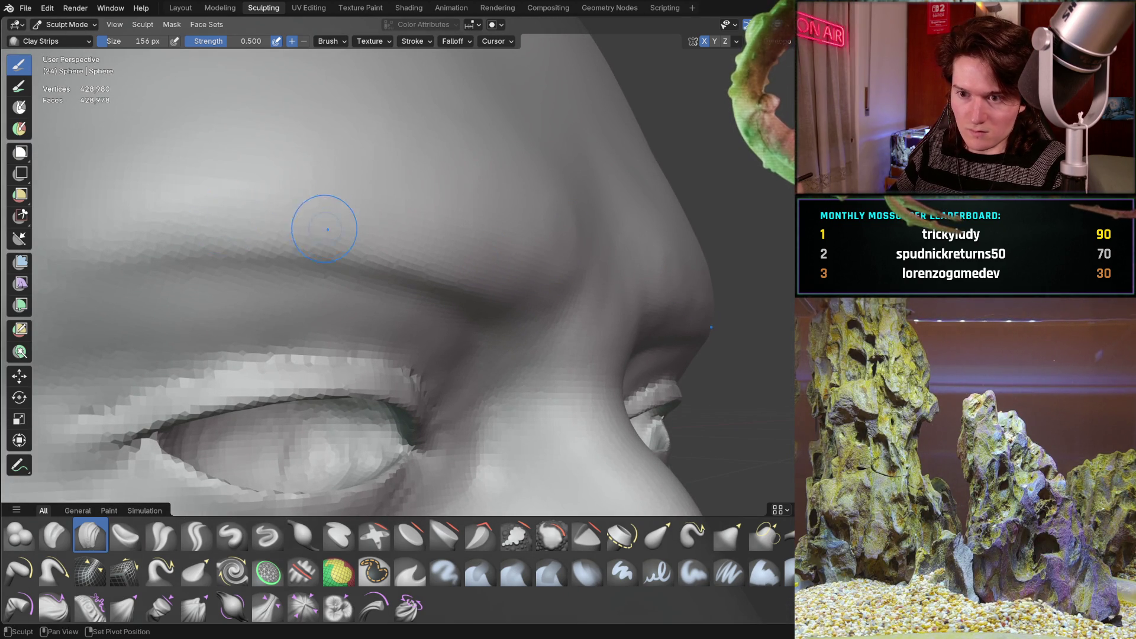
scroll(269, 193, "down", 4)
middle_click_drag(239, 241, 383, 251, "shift")
scroll(438, 245, "up", 5)
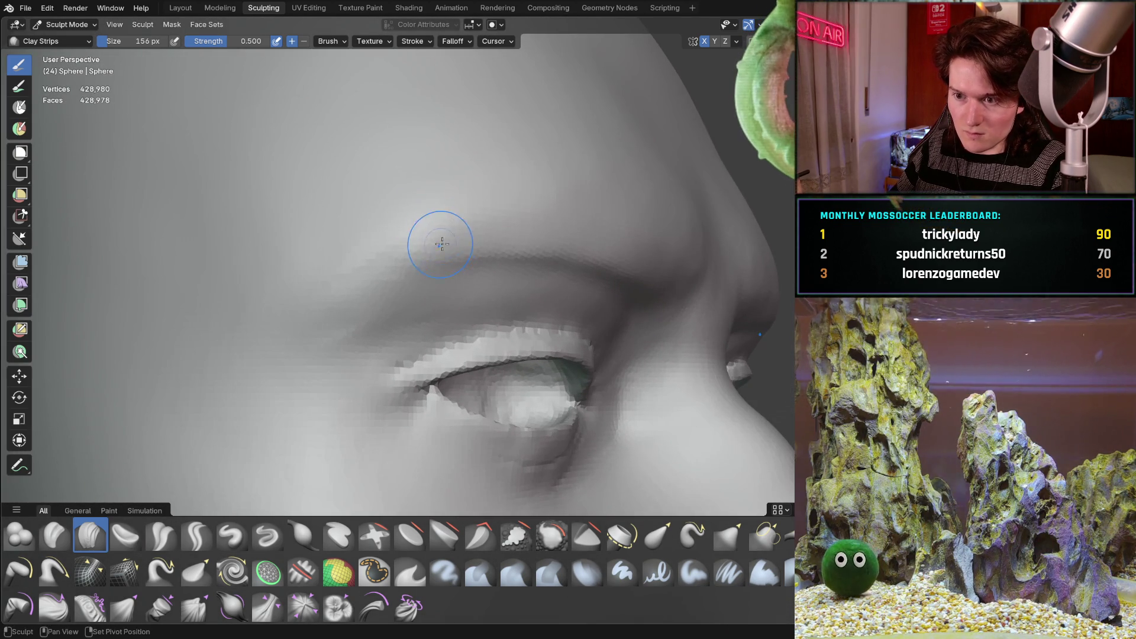
middle_click_drag(574, 179, 494, 189)
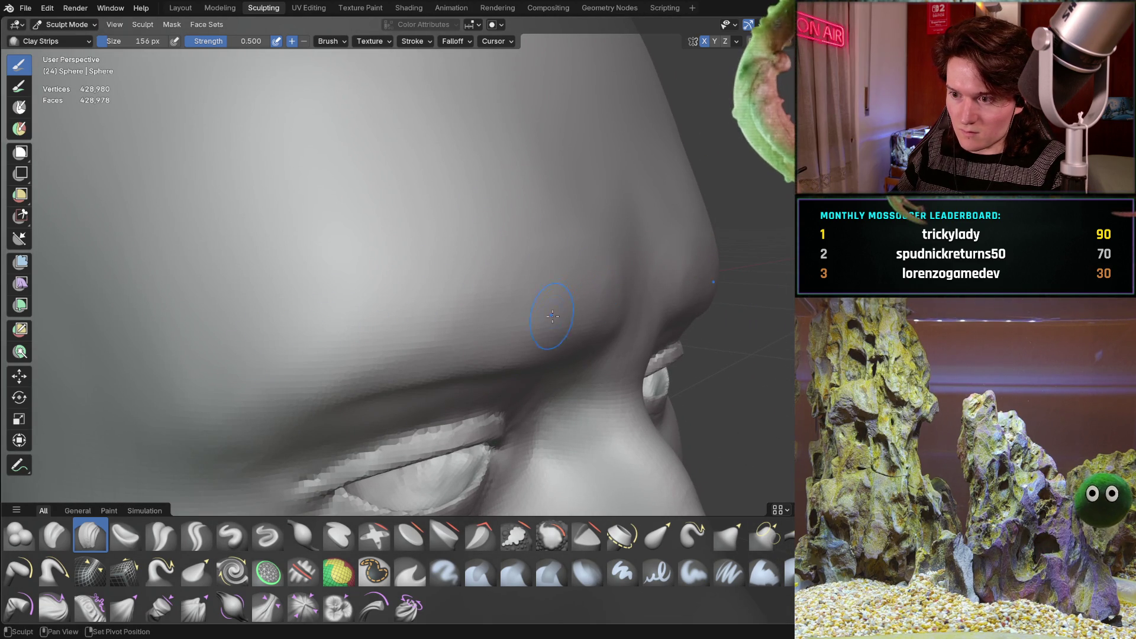
middle_click_drag(555, 292, 468, 242)
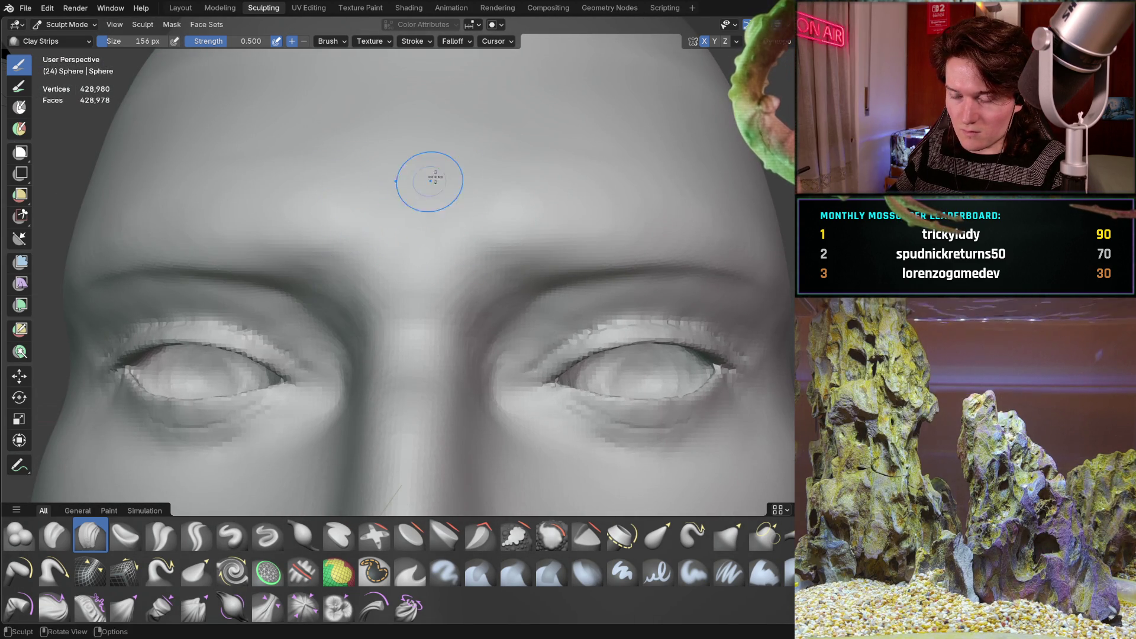
scroll(414, 194, "down", 4)
mouse_move(421, 284)
middle_mouse_down()
mouse_move(420, 243)
mouse_move(418, 255)
middle_mouse_up()
scroll(418, 254, "up", 2)
scroll(444, 204, "up", 3)
mouse_move(444, 203)
middle_mouse_down()
mouse_move(491, 230)
mouse_move(386, 287)
middle_mouse_up()
scroll(385, 287, "down", 3)
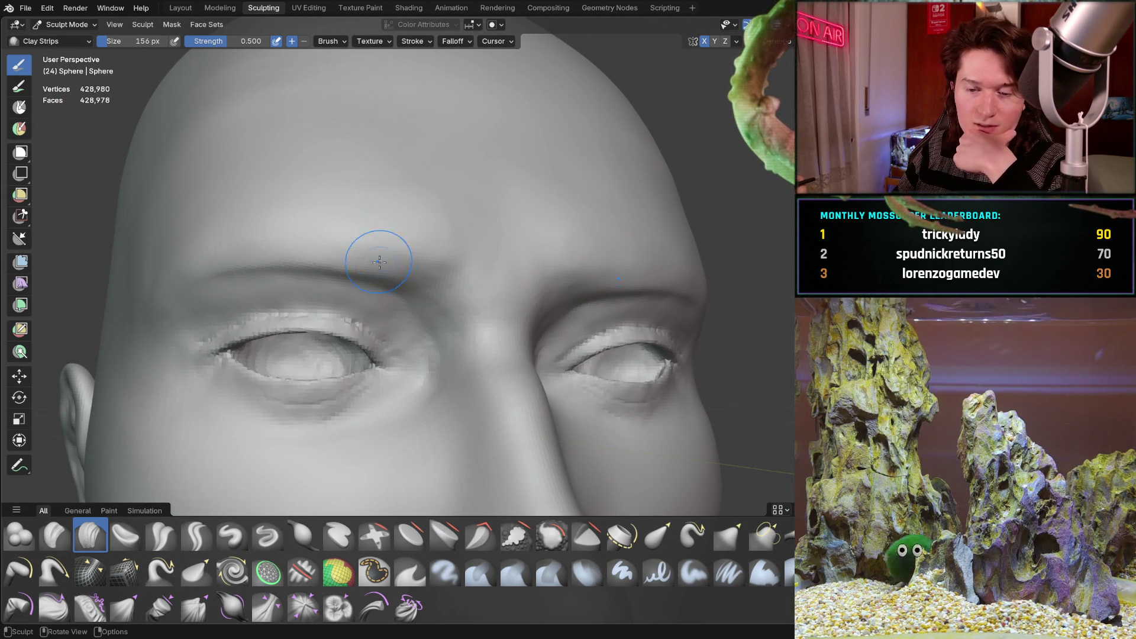
mouse_move(379, 303)
middle_mouse_down()
mouse_move(466, 299)
mouse_move(434, 344)
mouse_move(569, 260)
middle_mouse_up()
scroll(466, 300, "down", 4)
scroll(471, 328, "up", 3)
scroll(447, 342, "up", 2)
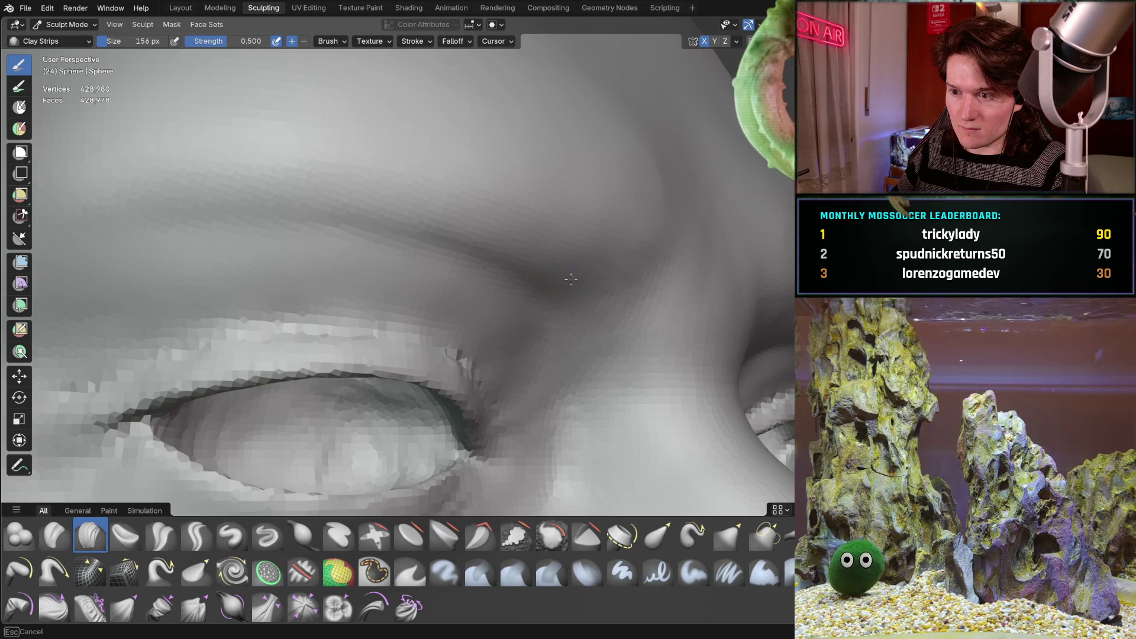
scroll(271, 175, "down", 3)
scroll(355, 222, "down", 3)
mouse_move(420, 254)
middle_mouse_down()
mouse_move(452, 265)
mouse_move(406, 249)
middle_mouse_up()
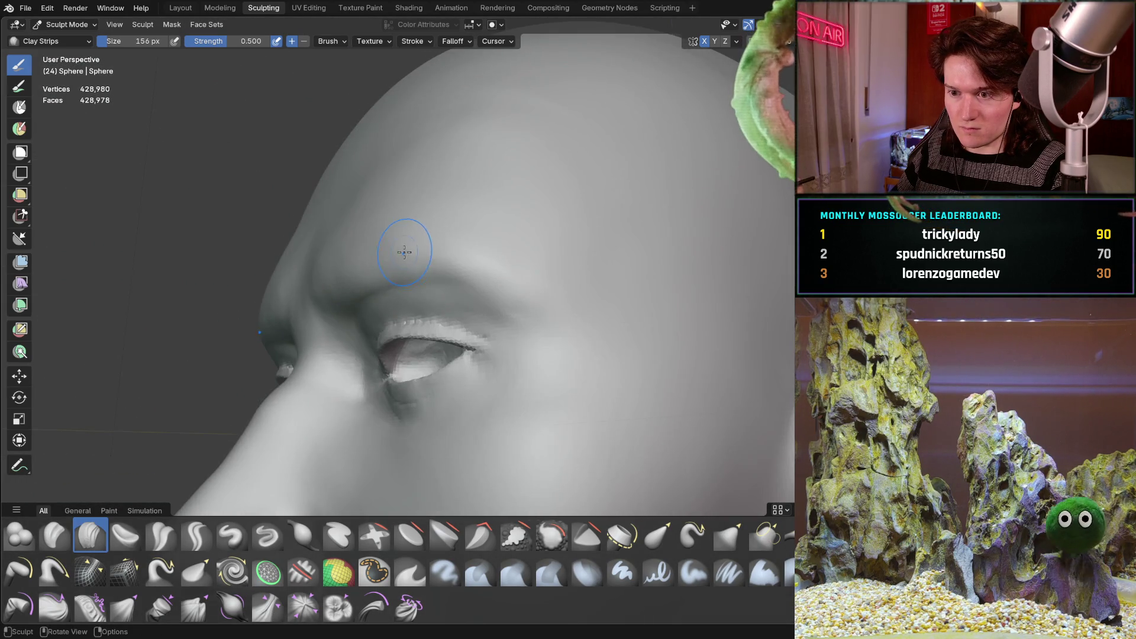
scroll(405, 250, "up", 3)
scroll(452, 178, "up", 2)
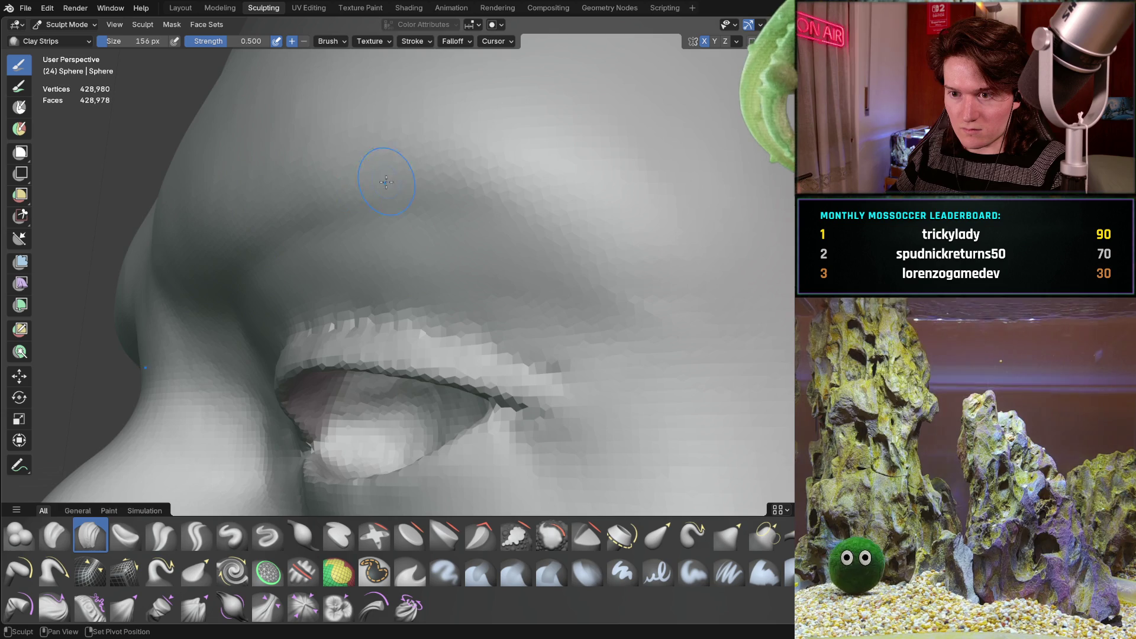
scroll(383, 181, "down", 3)
mouse_move(383, 181)
middle_mouse_down()
mouse_move(507, 278)
mouse_move(462, 266)
mouse_move(548, 261)
mouse_move(465, 284)
mouse_move(402, 391)
mouse_move(386, 232)
mouse_move(317, 296)
mouse_move(384, 296)
middle_mouse_up()
scroll(547, 261, "down", 3)
scroll(353, 286, "up", 3)
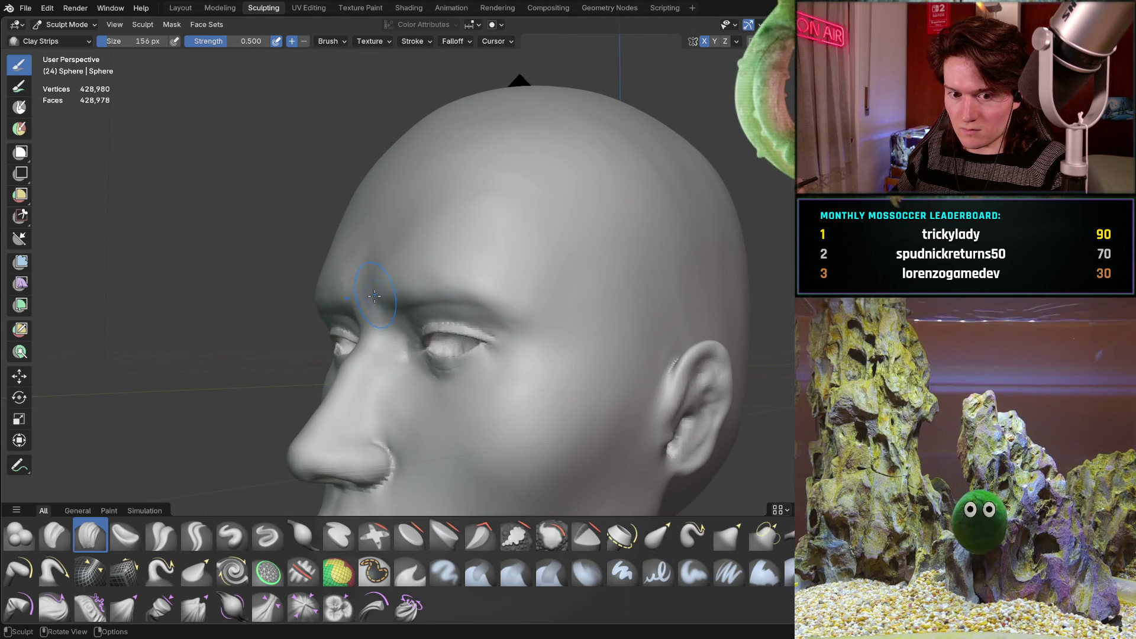
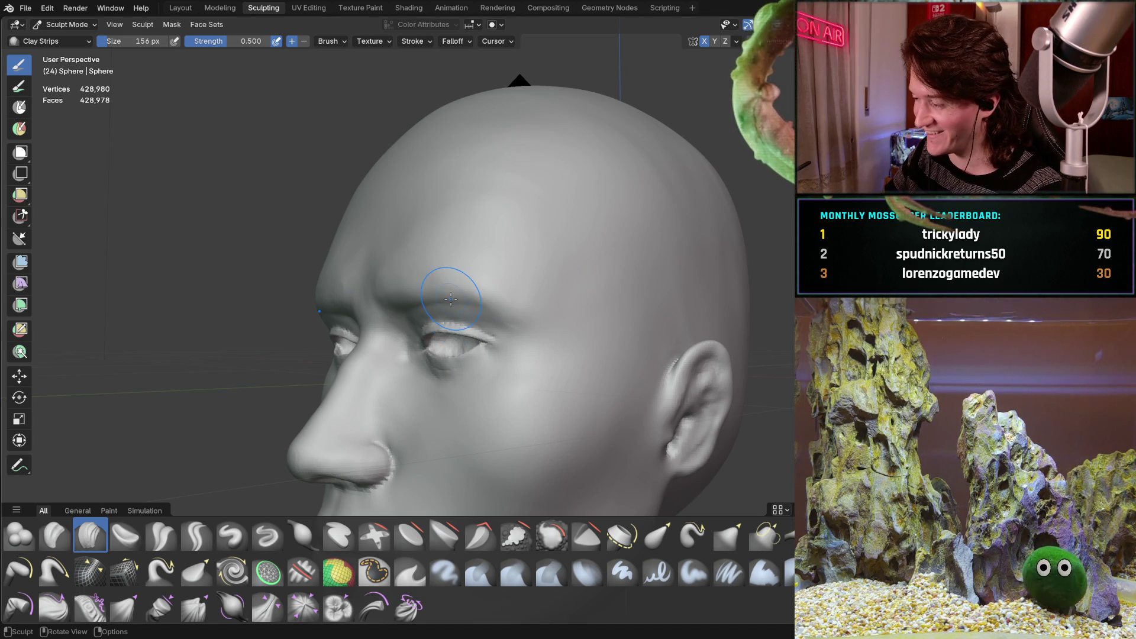
- Enlarge the Clay Strips brush to 216 px and lay a clay ridge along the brow
mouse_move(394, 289)
middle_mouse_down()
mouse_move(469, 266)
mouse_move(443, 247)
mouse_move(470, 240)
mouse_move(494, 258)
middle_mouse_up()
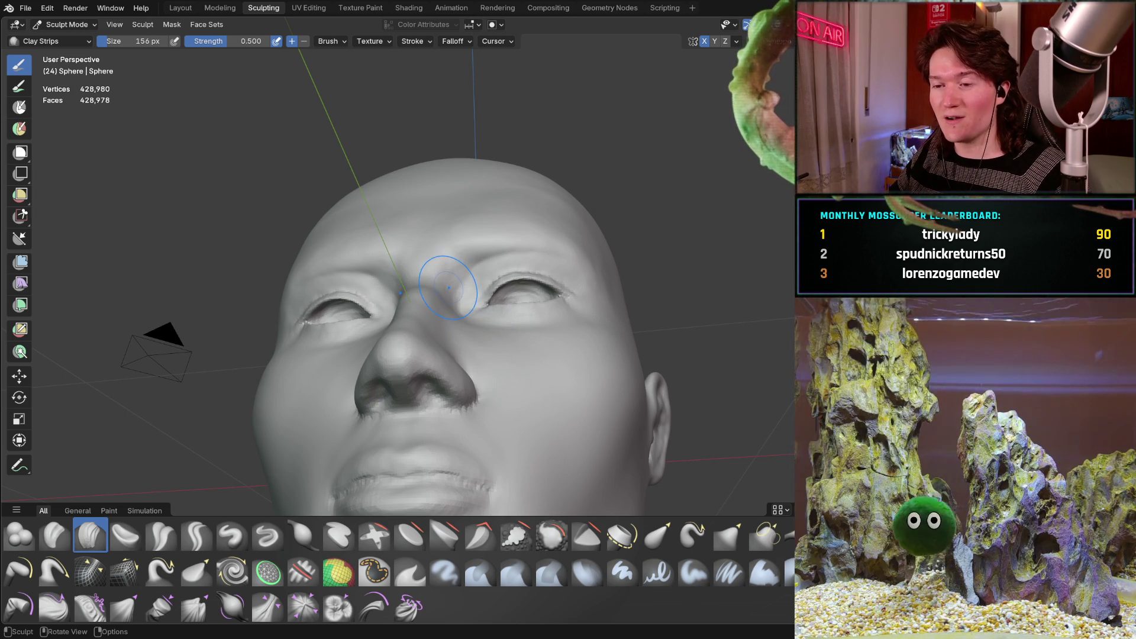
mouse_move(444, 271)
middle_mouse_down()
mouse_move(487, 344)
mouse_move(462, 293)
mouse_move(377, 244)
middle_mouse_up()
scroll(471, 304, "up", 3)
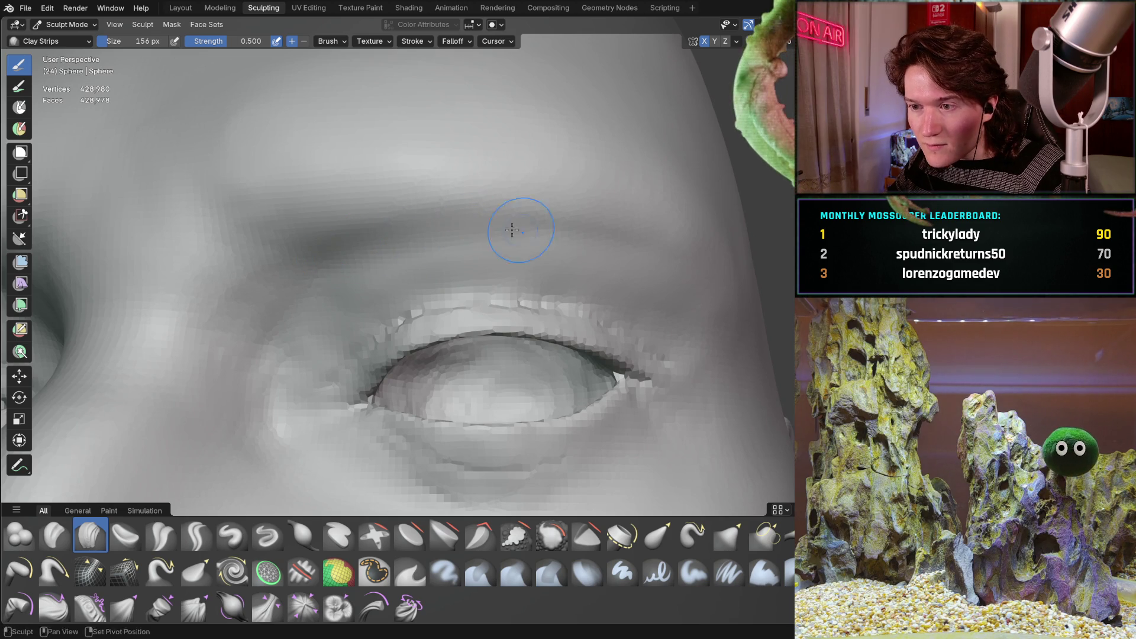
middle_click_drag(564, 223, 357, 242)
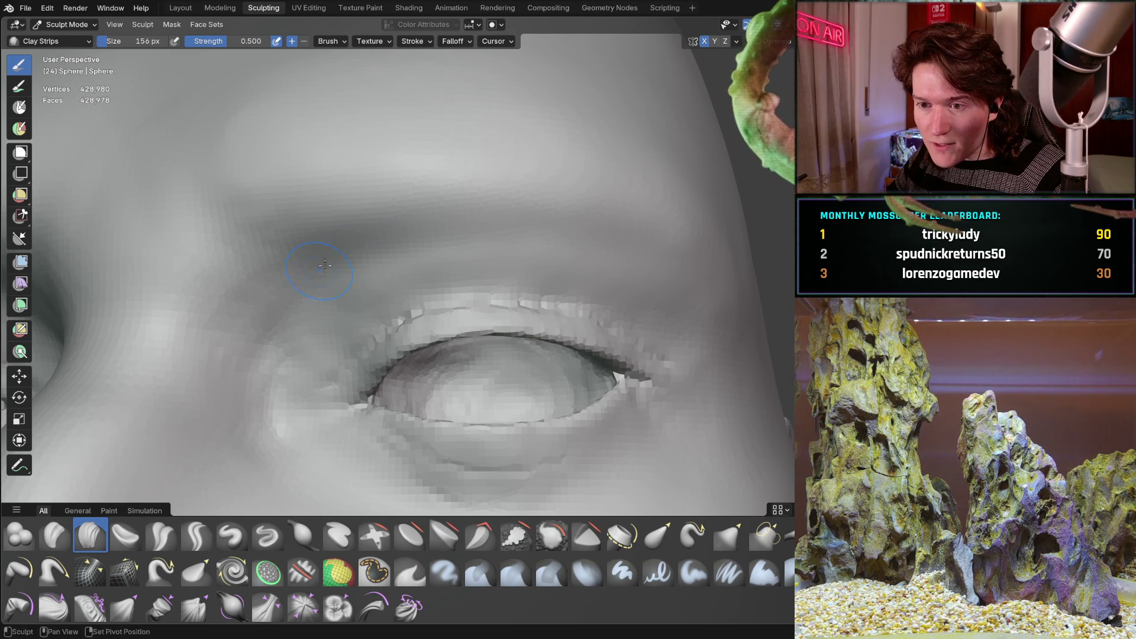
mouse_move(584, 215)
middle_mouse_down()
mouse_move(406, 279)
mouse_move(634, 292)
mouse_move(465, 290)
mouse_move(481, 267)
middle_mouse_up()
scroll(482, 267, "up", 3)
mouse_move(337, 233)
middle_mouse_down()
mouse_move(391, 272)
mouse_move(375, 284)
mouse_move(400, 299)
middle_mouse_up()
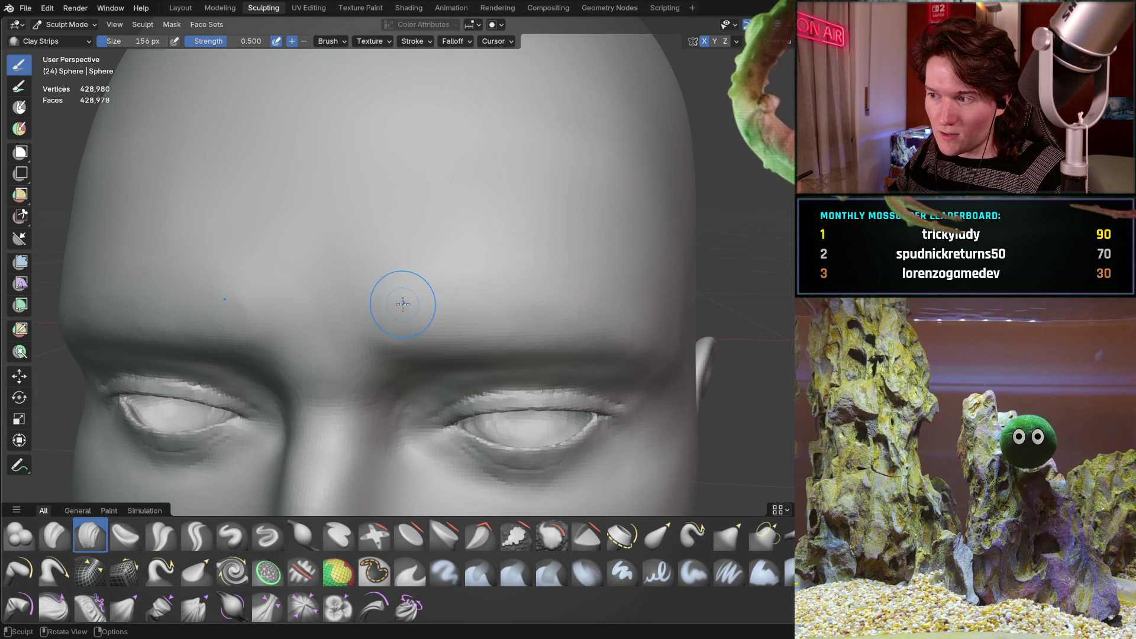
scroll(409, 316, "up", 2)
key("f")
left_click(409, 328)
left_click_drag(464, 327, 702, 319)
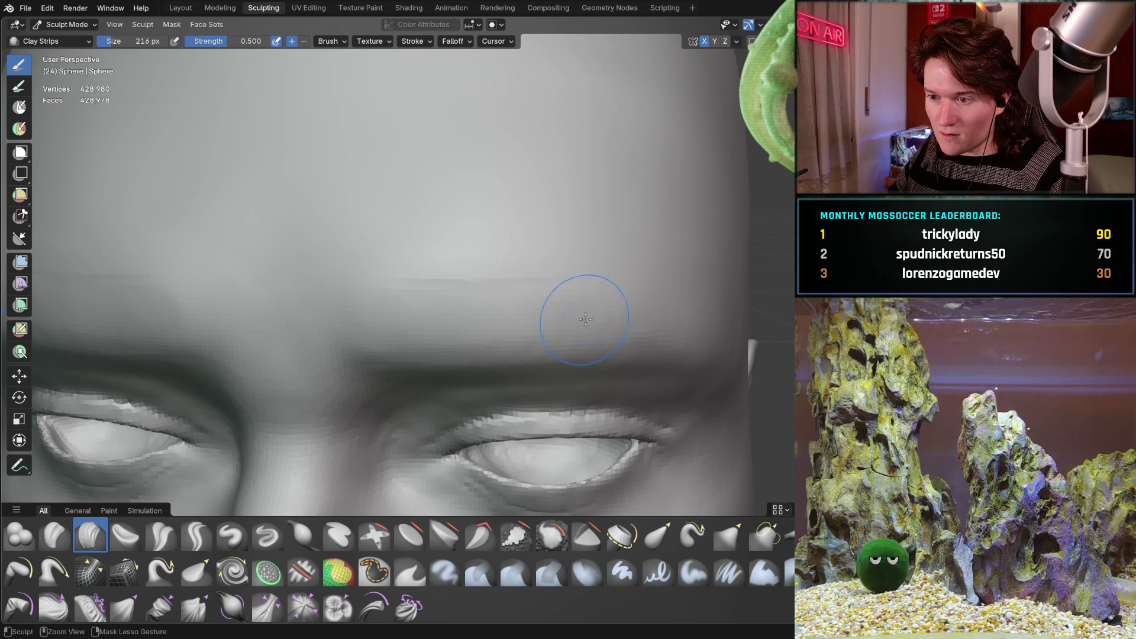
scroll(703, 319, "down", 2)
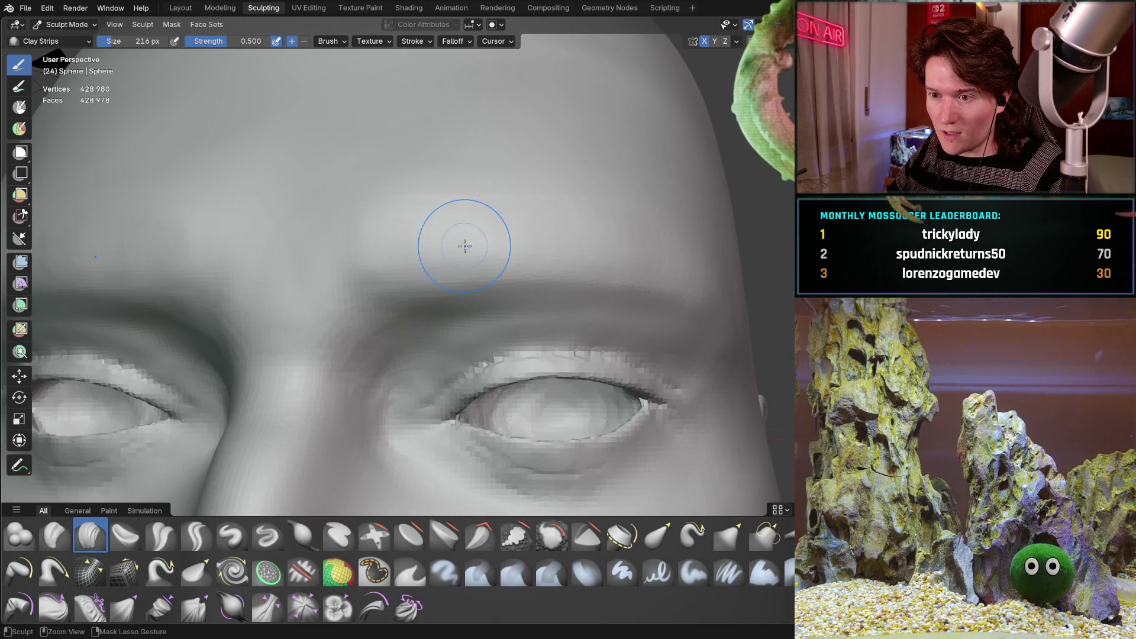
middle_click_drag(621, 238, 276, 261)
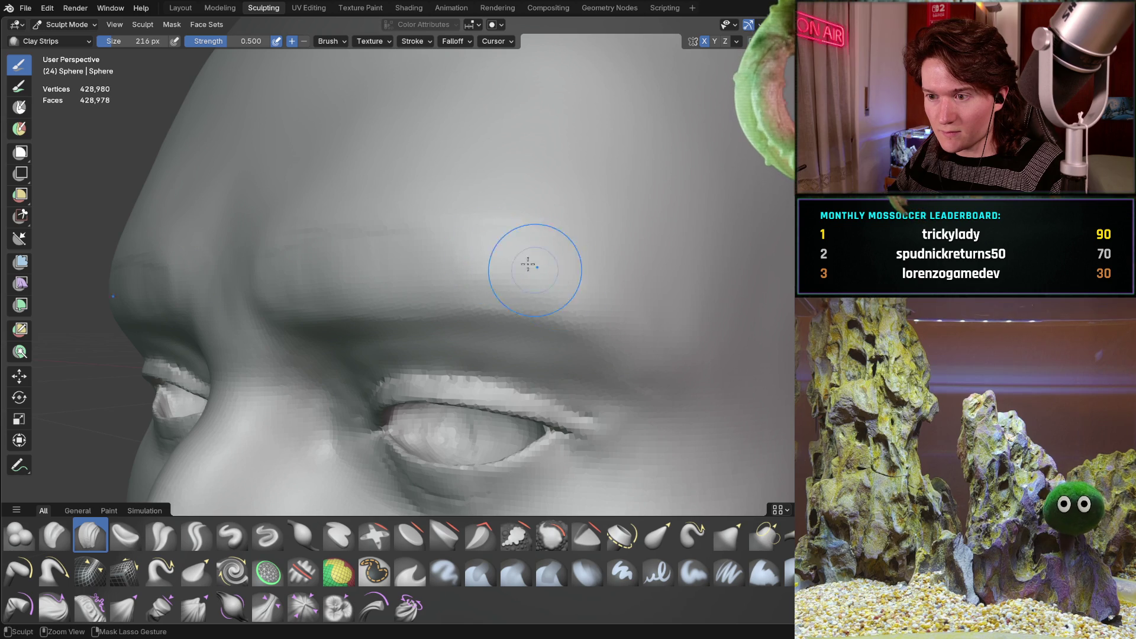
mouse_move(677, 353)
middle_mouse_down()
mouse_move(571, 267)
mouse_move(499, 273)
middle_mouse_up()
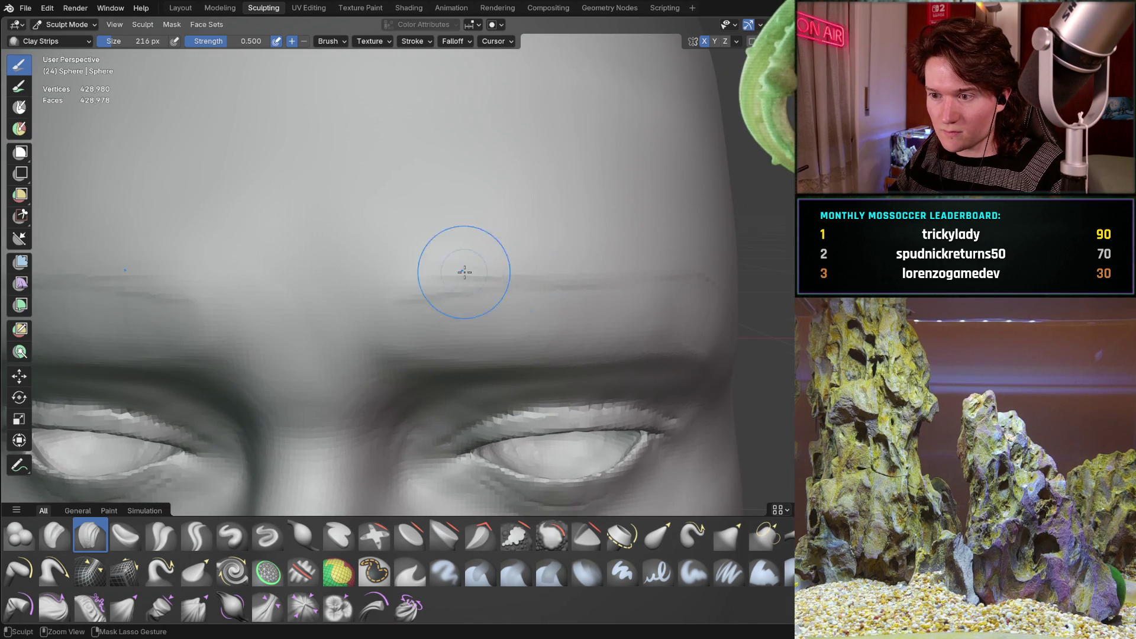
mouse_move(598, 251)
middle_mouse_down()
mouse_move(714, 248)
mouse_move(579, 246)
mouse_move(601, 238)
mouse_move(650, 264)
middle_mouse_up()
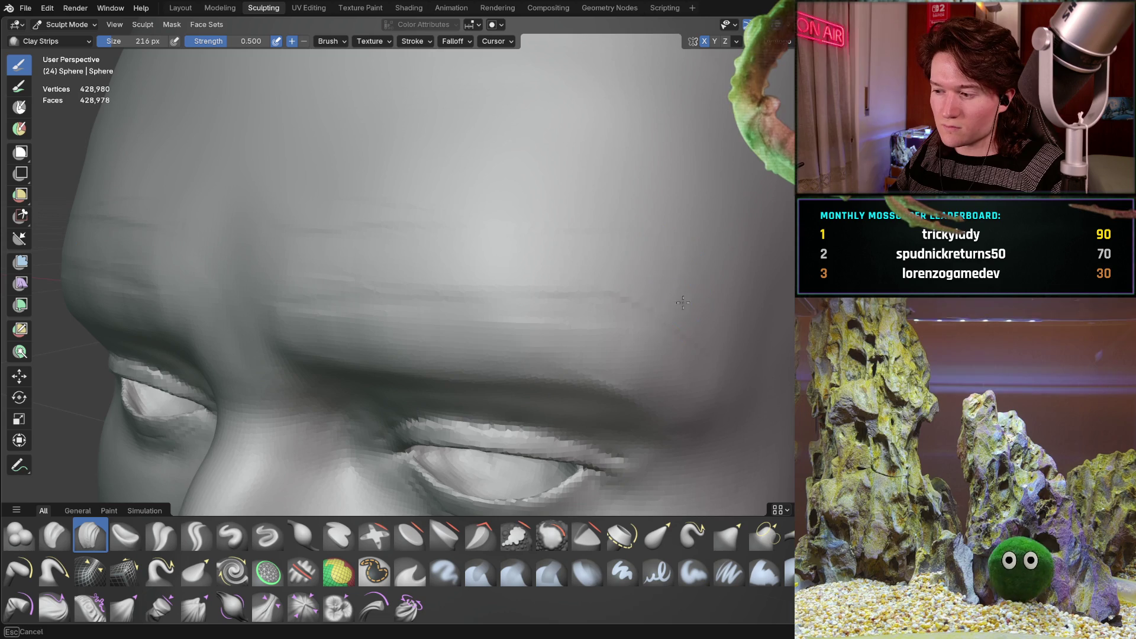
mouse_move(584, 204)
middle_mouse_down()
mouse_move(571, 240)
mouse_move(518, 259)
mouse_move(542, 253)
middle_mouse_up()
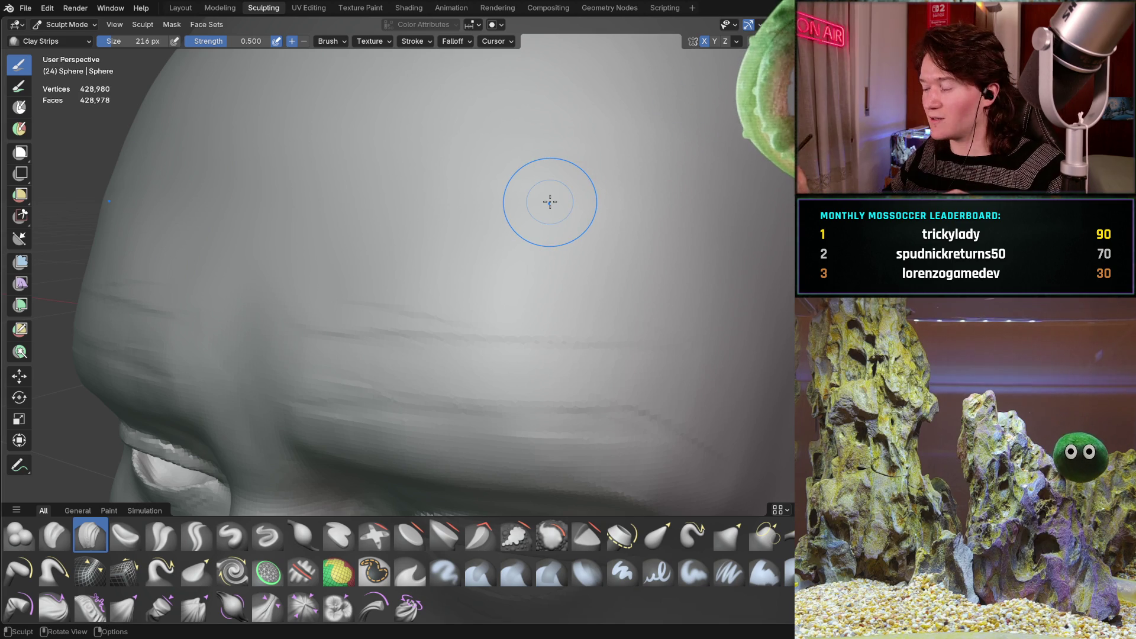
mouse_move(337, 382)
middle_mouse_down()
mouse_move(350, 325)
mouse_move(407, 288)
middle_mouse_up()
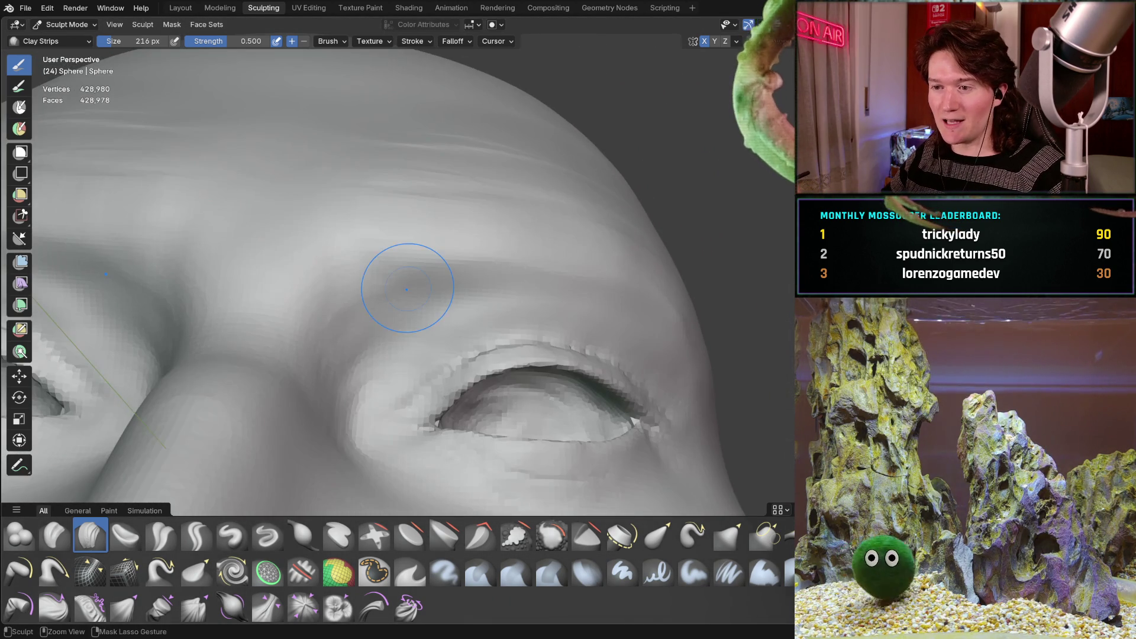
mouse_move(368, 329)
middle_mouse_down()
mouse_move(351, 271)
mouse_move(400, 303)
mouse_move(340, 328)
mouse_move(431, 306)
middle_mouse_up()
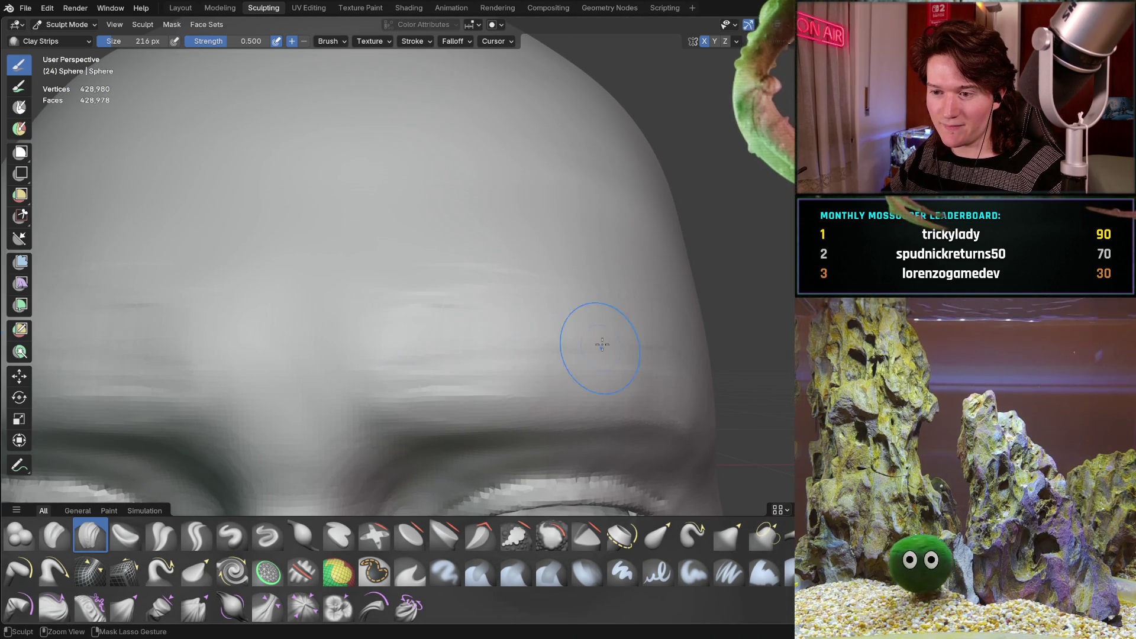
mouse_move(548, 297)
middle_mouse_down()
mouse_move(556, 331)
mouse_move(520, 322)
mouse_move(467, 283)
middle_mouse_up()
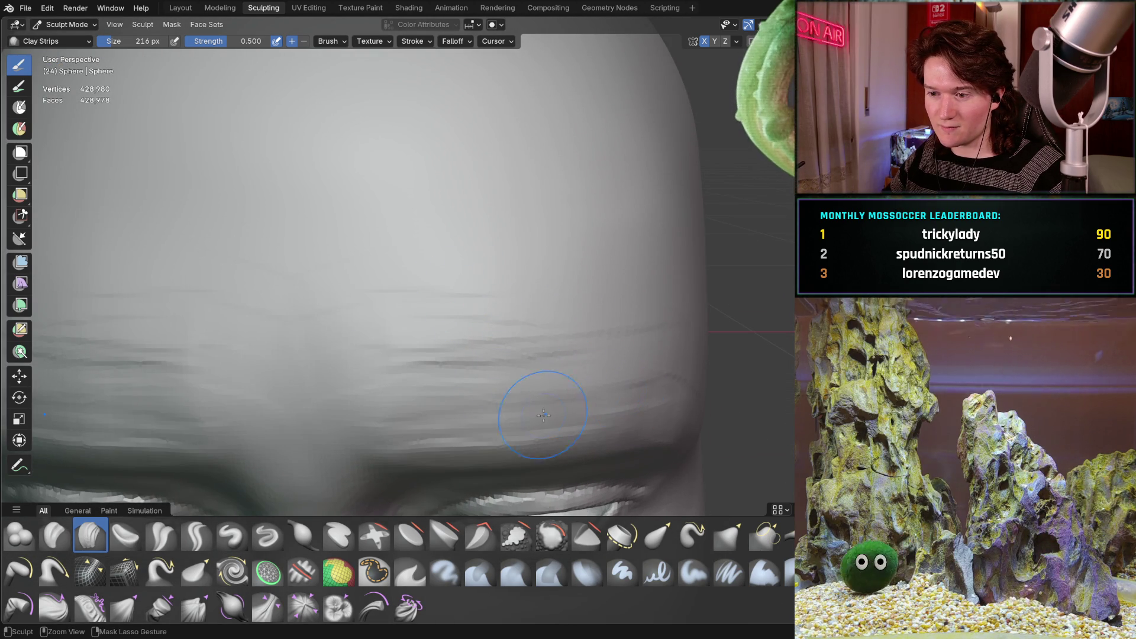
middle_click_drag(578, 380, 426, 285)
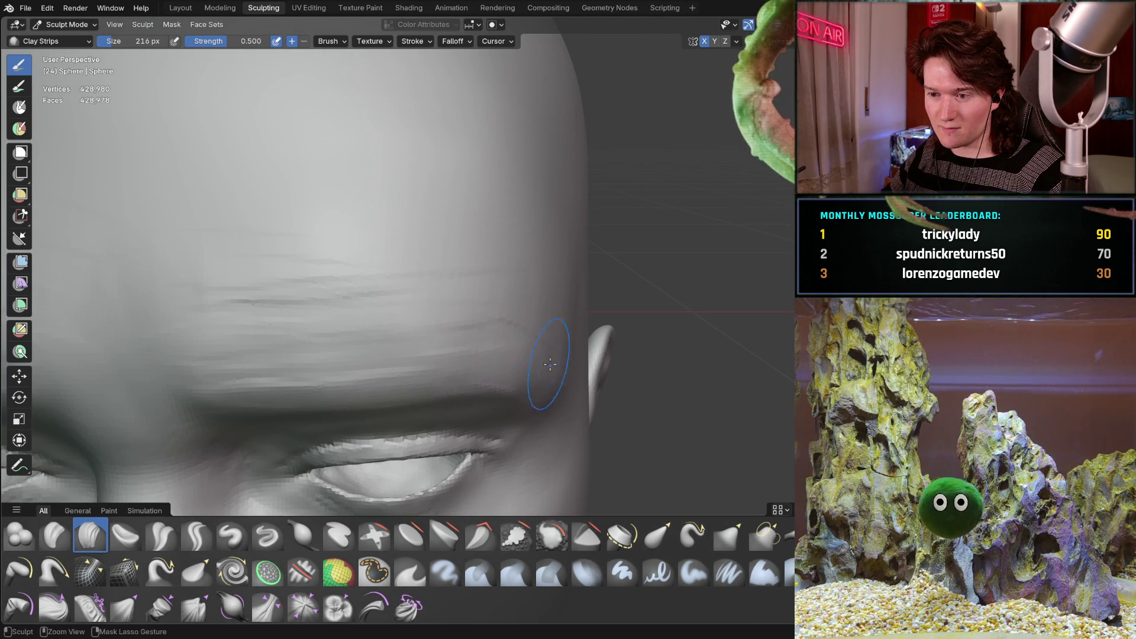
mouse_move(495, 292)
middle_mouse_down()
mouse_move(372, 343)
mouse_move(540, 232)
mouse_move(469, 304)
mouse_move(318, 291)
mouse_move(547, 282)
mouse_move(380, 305)
mouse_move(415, 305)
mouse_move(368, 318)
middle_mouse_up()
scroll(468, 305, "up", 1)
scroll(444, 296, "up", 2)
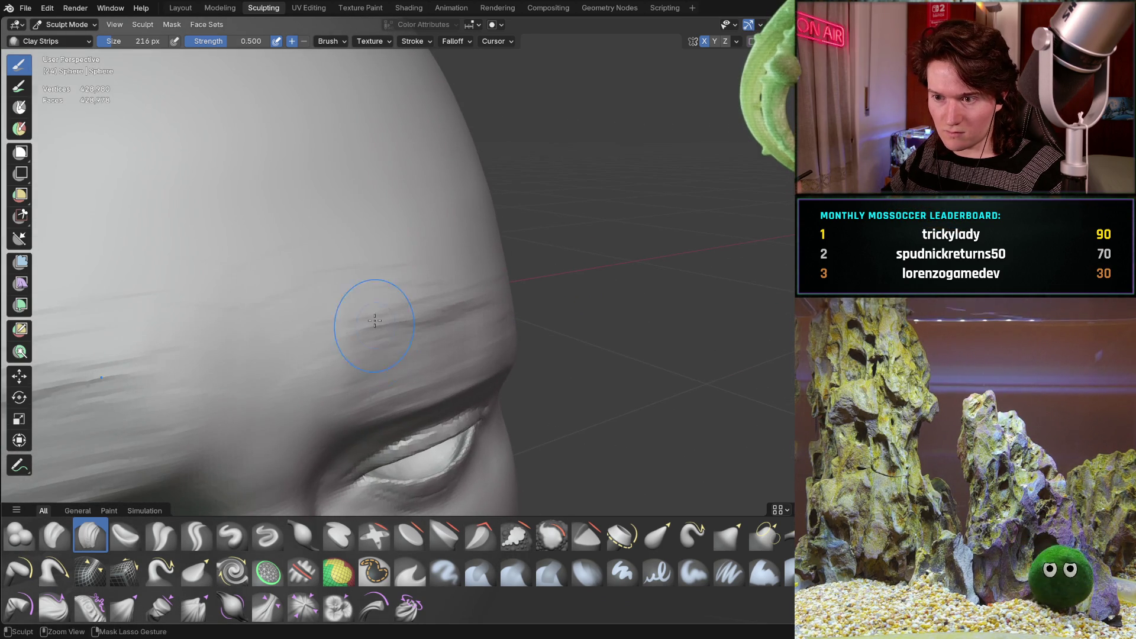
scroll(361, 277, "down", 3)
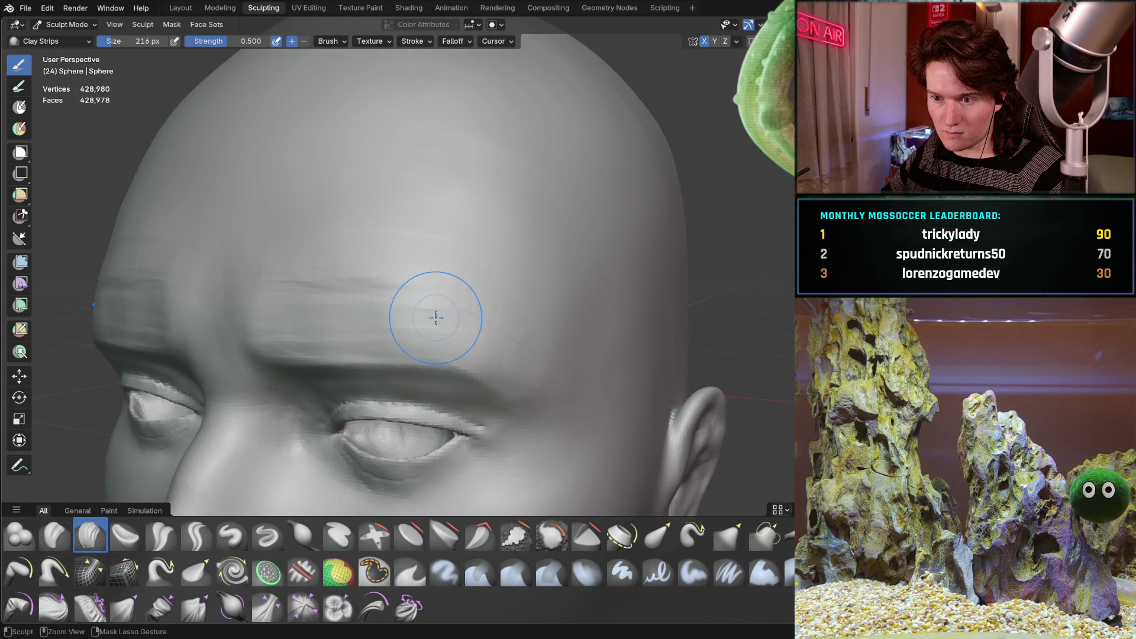
scroll(506, 304, "up", 2)
middle_click_drag(506, 305, 405, 254)
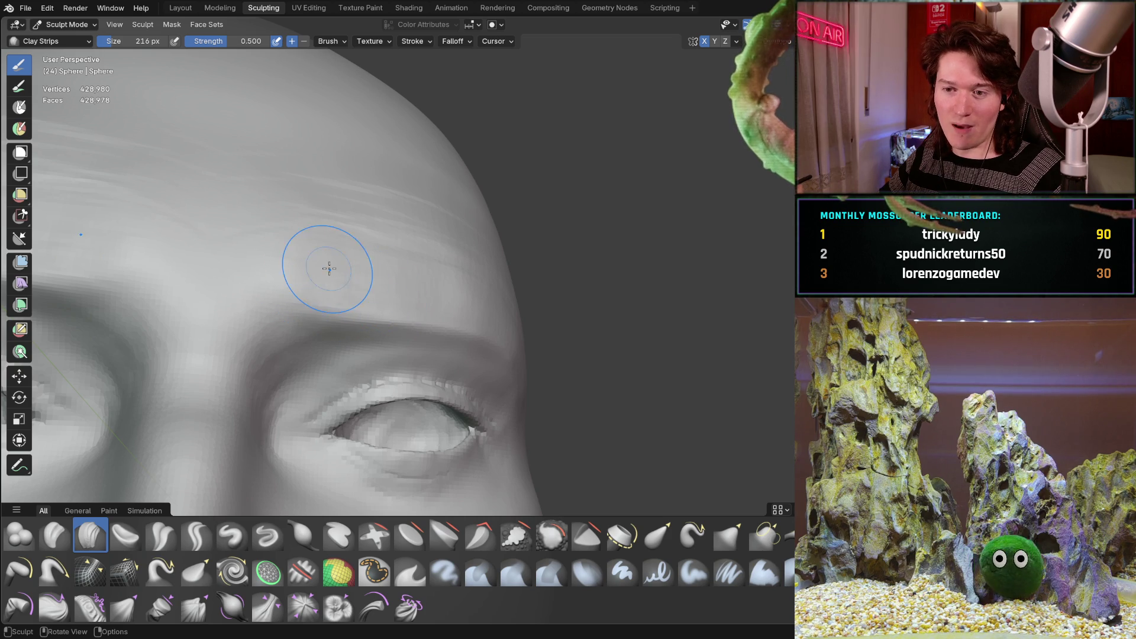
middle_click_drag(325, 287, 304, 308)
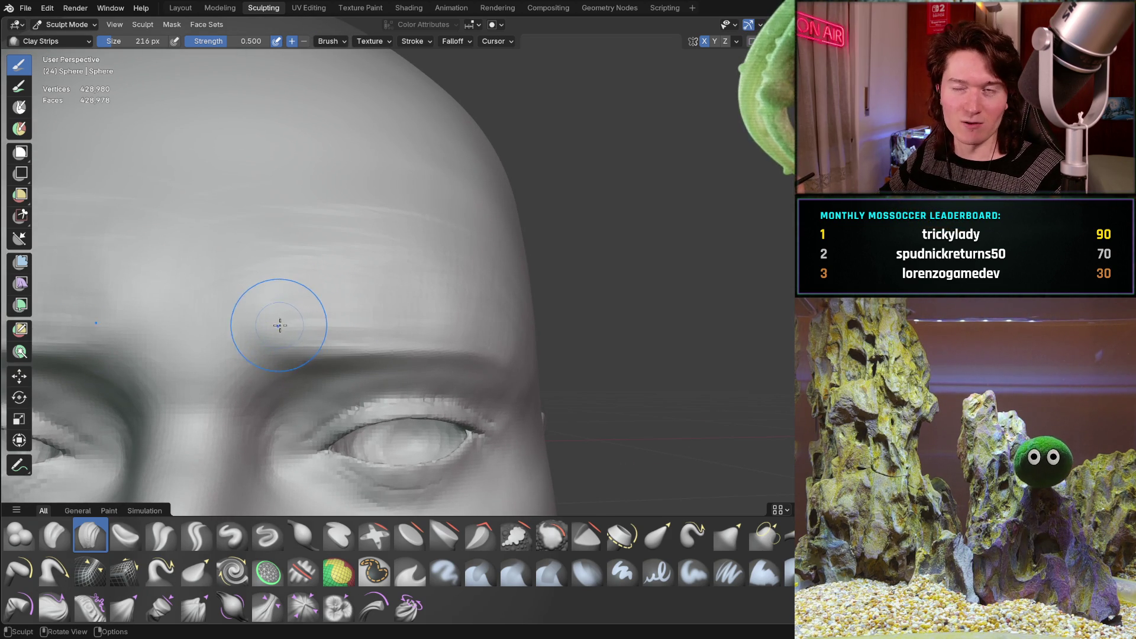
mouse_move(298, 322)
middle_mouse_down()
mouse_move(353, 285)
mouse_move(325, 267)
middle_mouse_up()
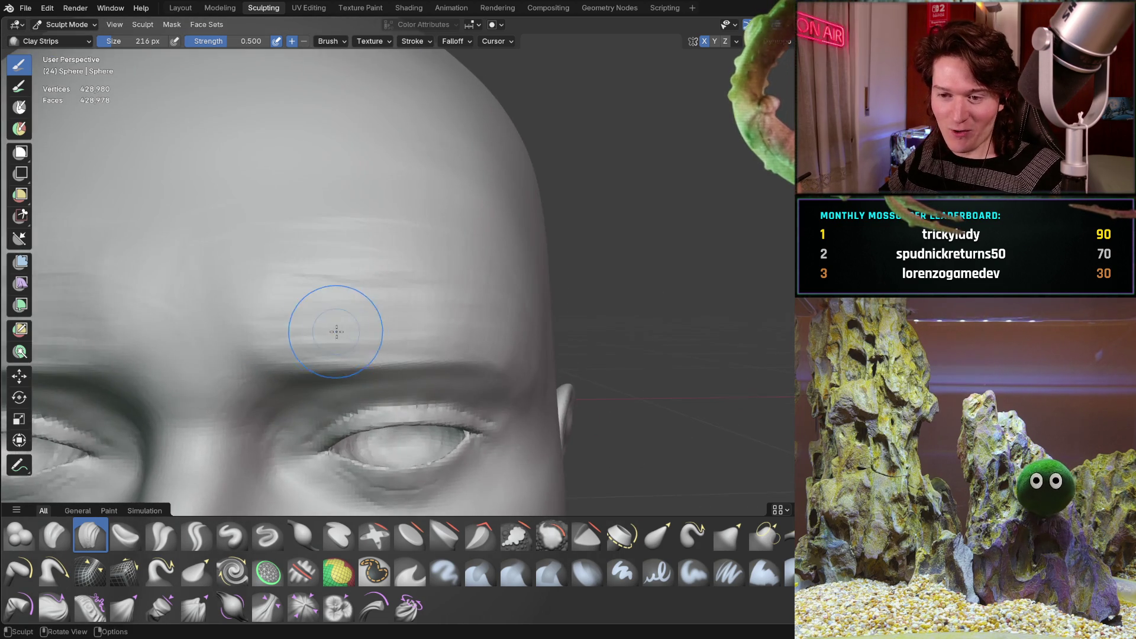
middle_click_drag(341, 330, 416, 310)
scroll(376, 267, "up", 3)
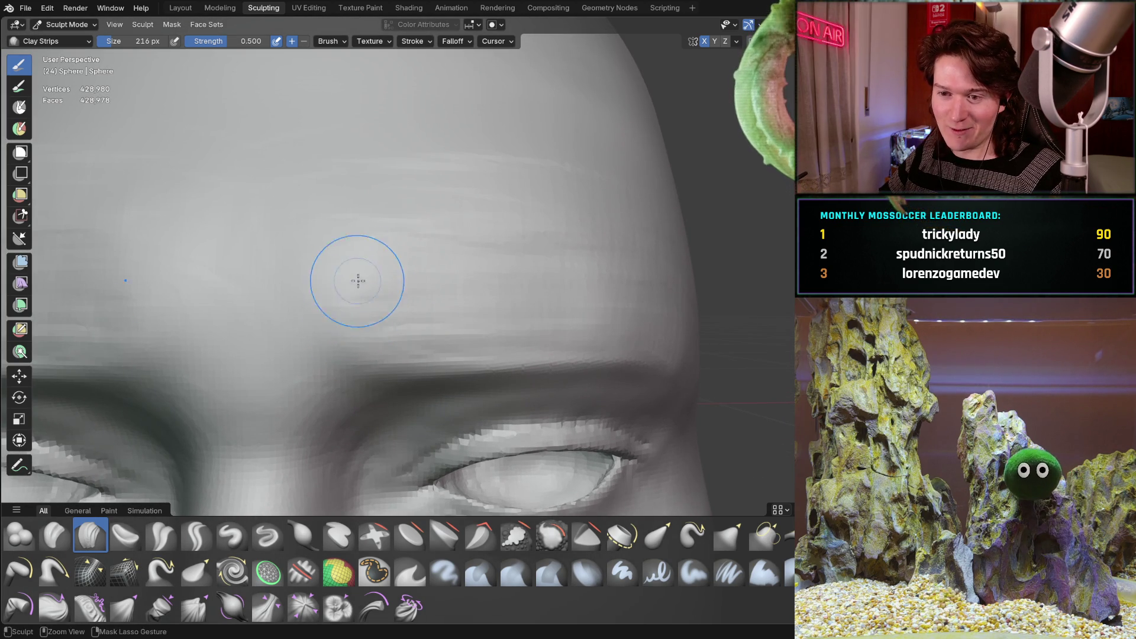
mouse_move(507, 279)
middle_mouse_down()
mouse_move(443, 263)
mouse_move(471, 247)
middle_mouse_up()
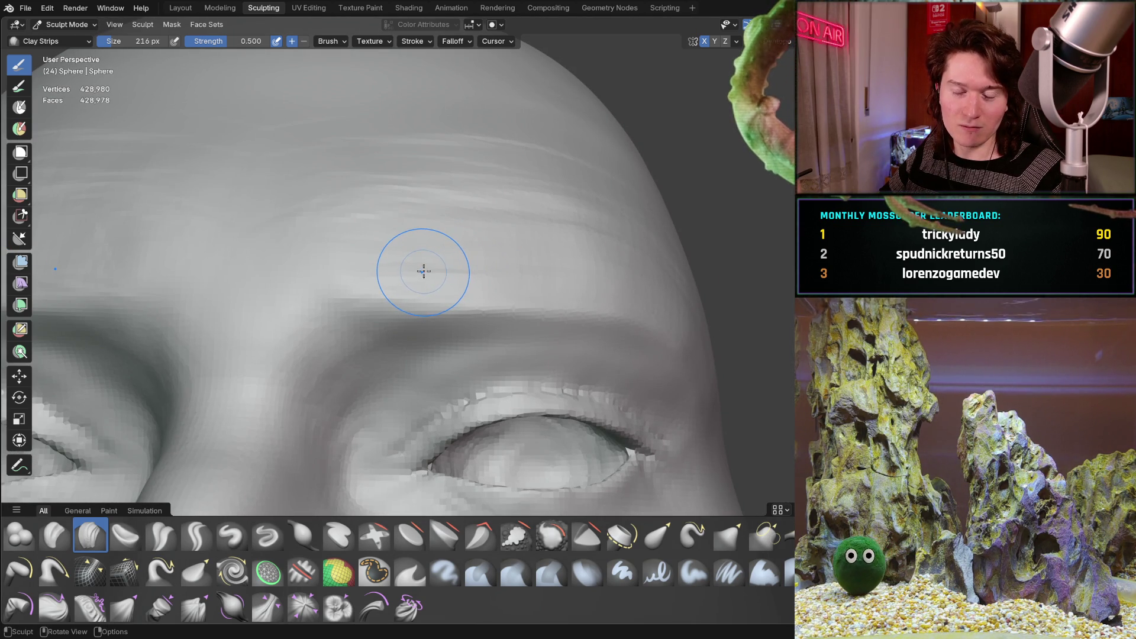
mouse_move(477, 254)
middle_mouse_down()
mouse_move(424, 285)
mouse_move(432, 237)
middle_mouse_up()
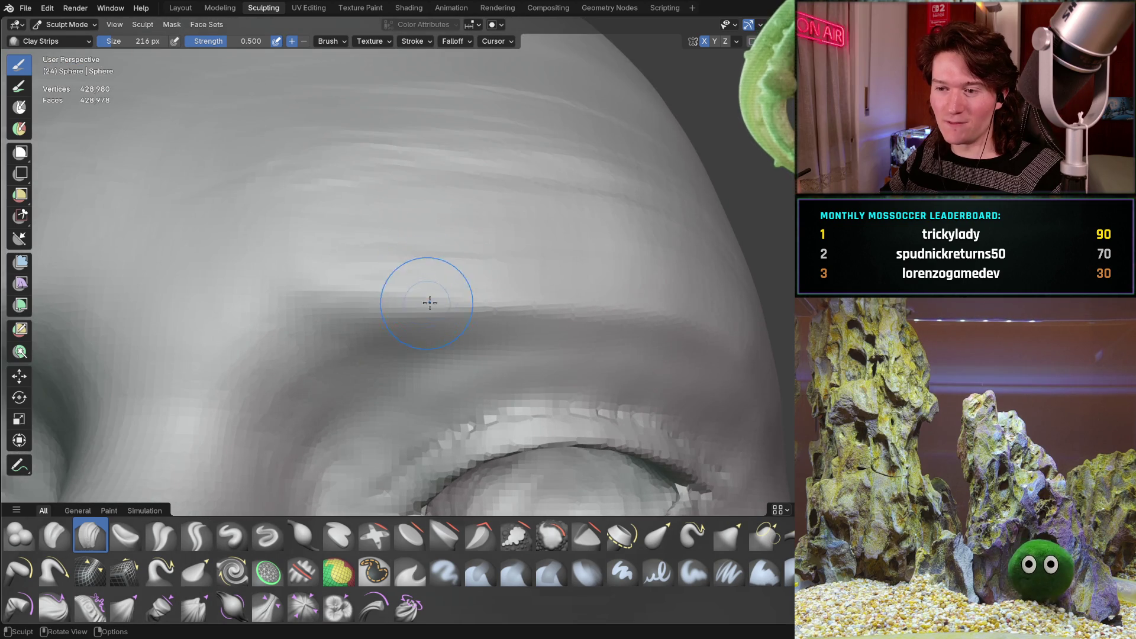
middle_click_drag(422, 303, 436, 269)
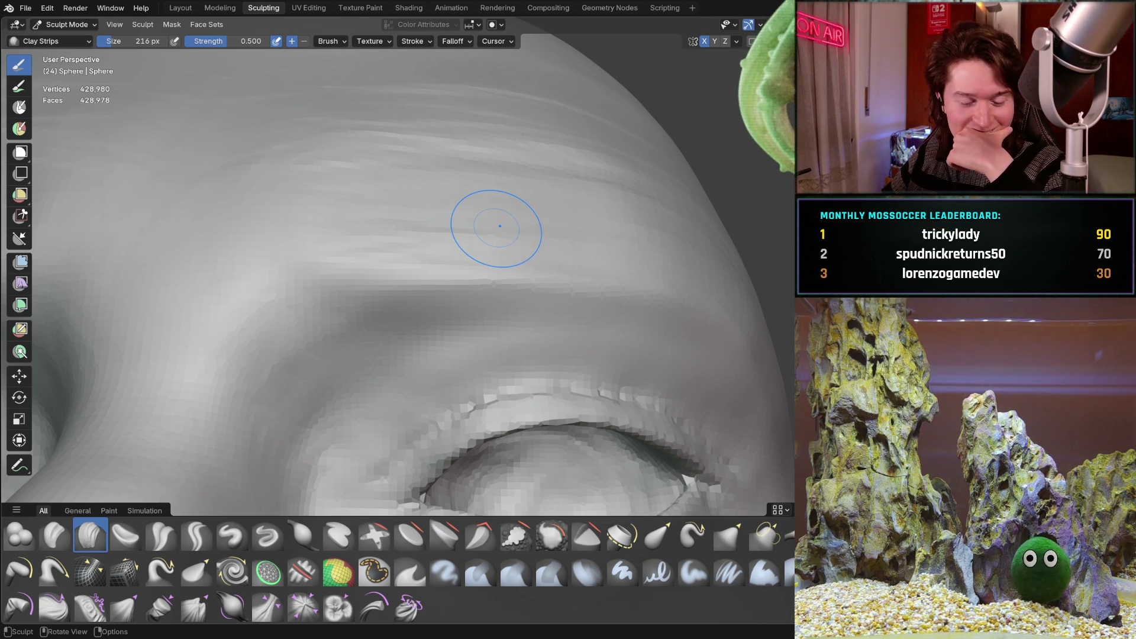
key("b")
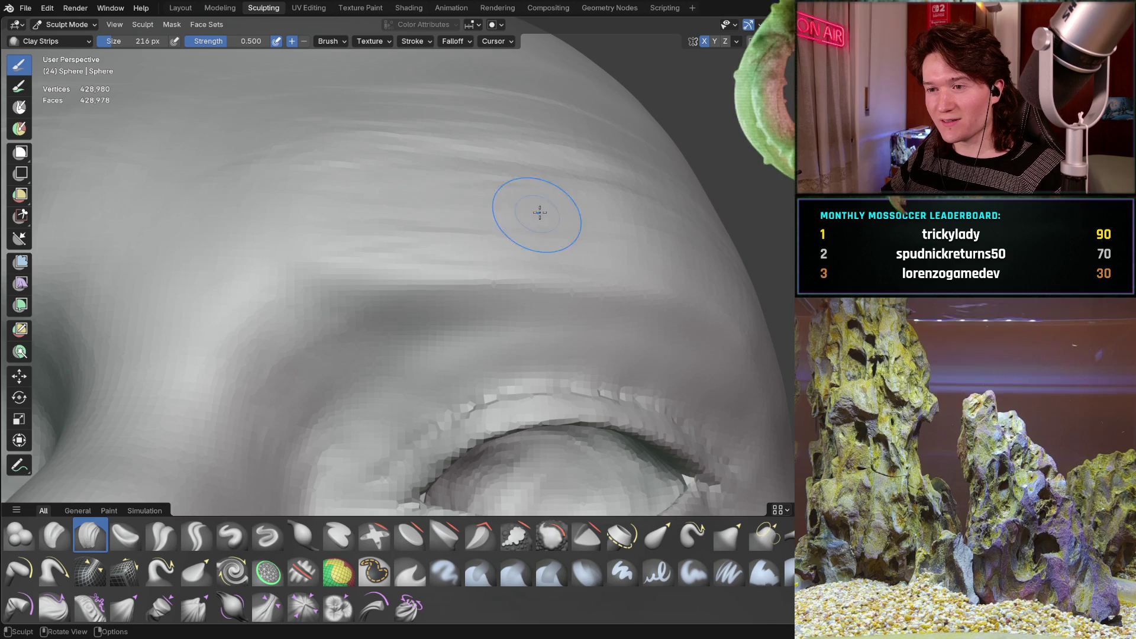
key("Escape")
mouse_move(577, 204)
middle_mouse_down()
mouse_move(564, 163)
mouse_move(410, 218)
mouse_move(551, 281)
mouse_move(439, 303)
middle_mouse_up()
middle_click_drag(417, 256, 392, 273)
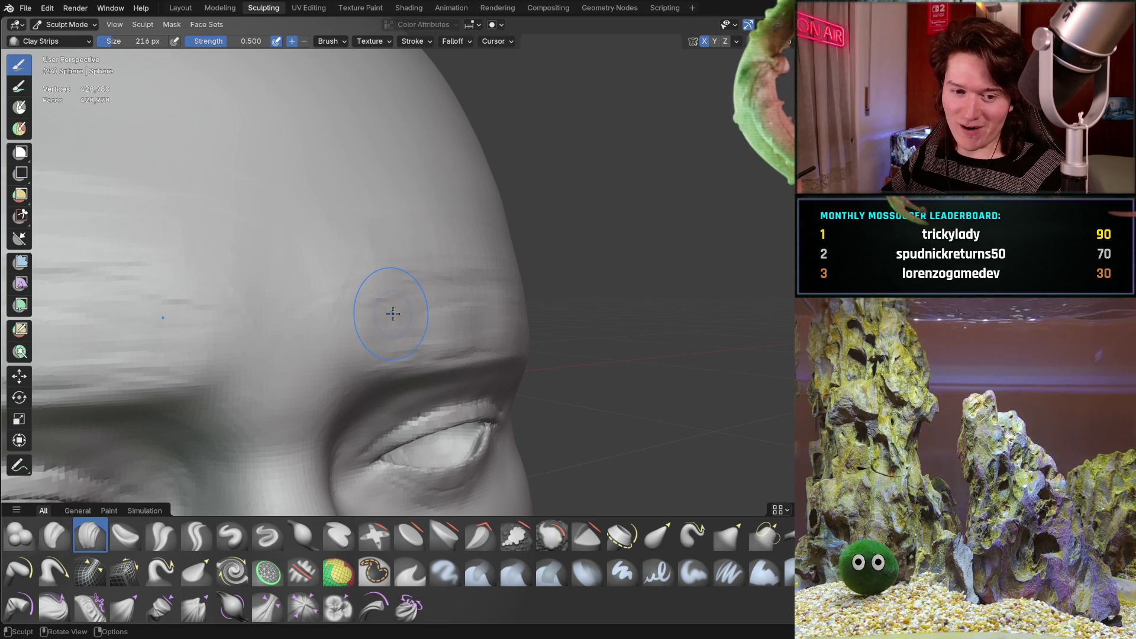
scroll(364, 264, "up", 2)
scroll(352, 258, "up", 1)
scroll(358, 254, "up", 1)
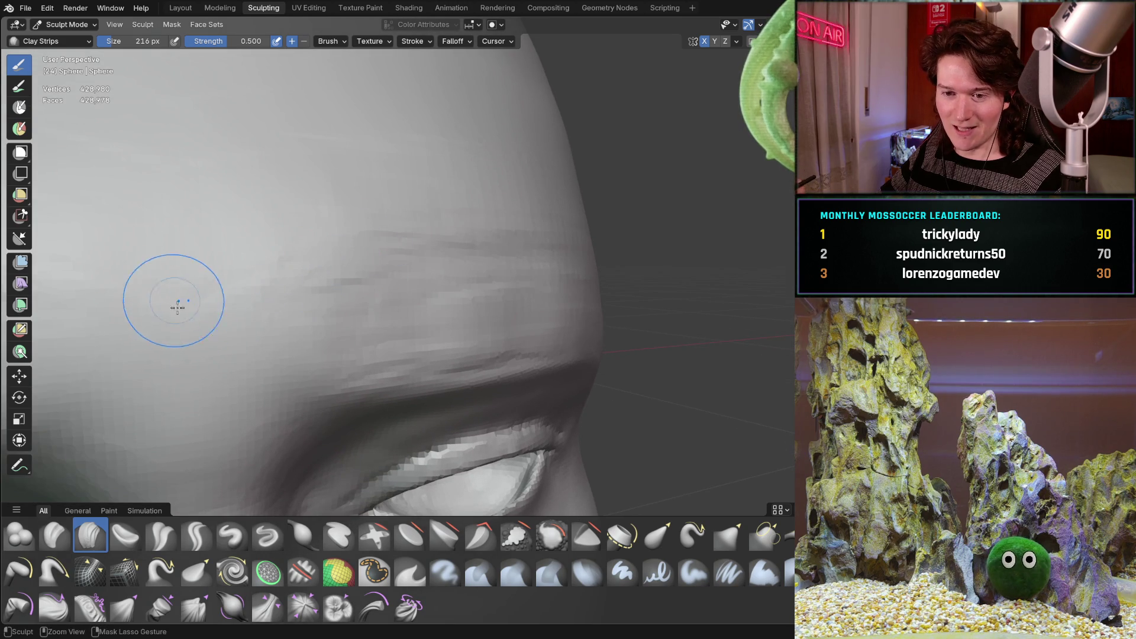
scroll(234, 320, "up", 1)
scroll(266, 284, "up", 1)
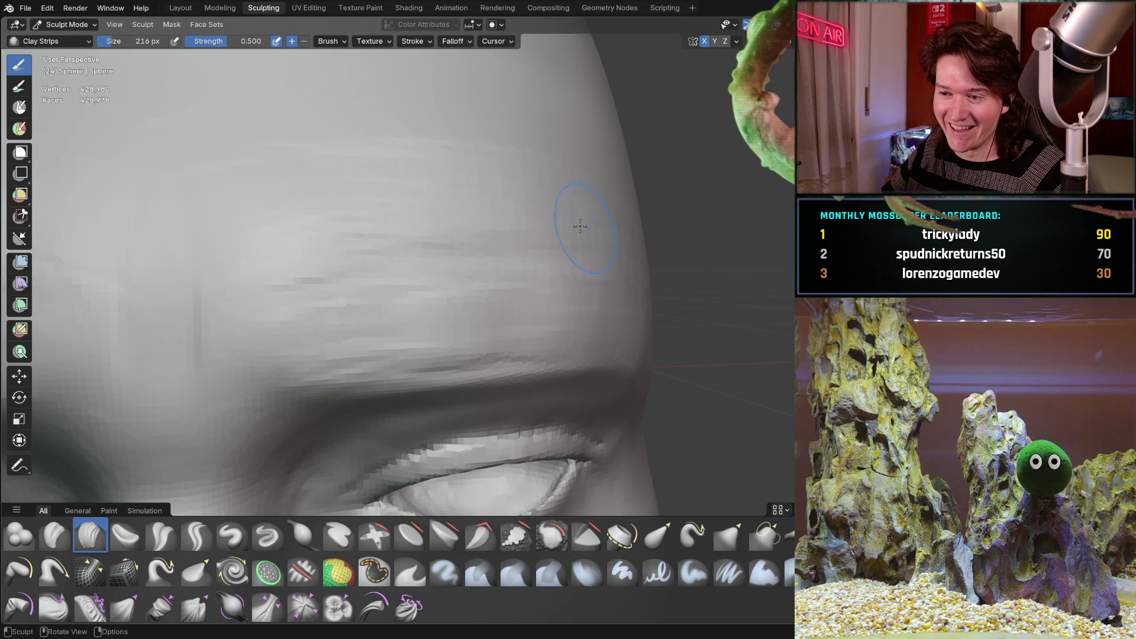
middle_click_drag(499, 219, 482, 191)
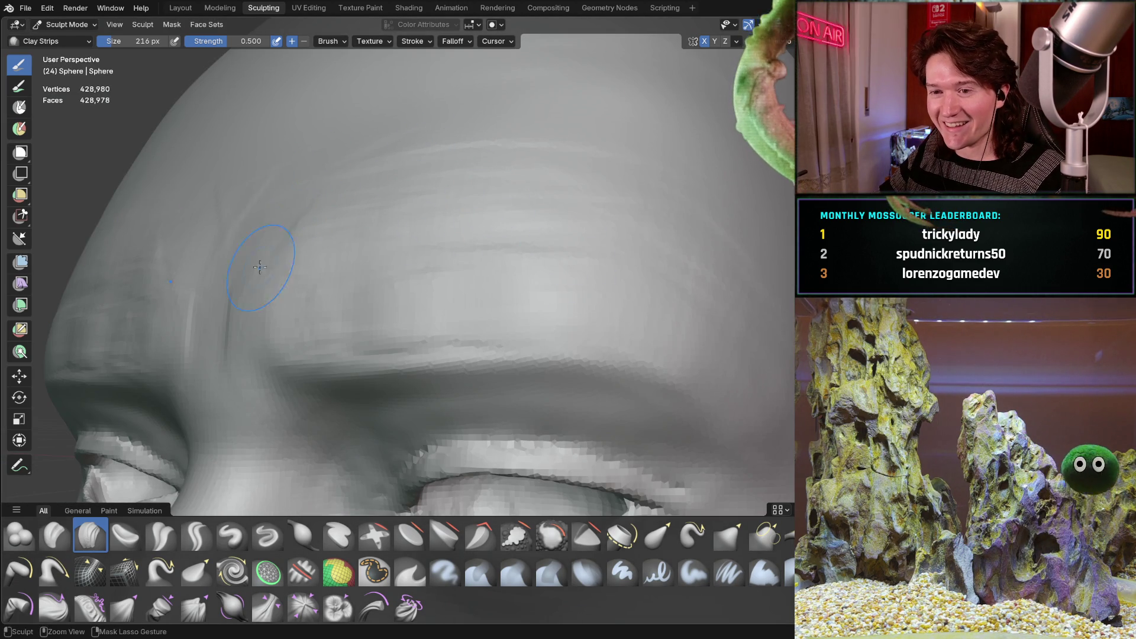
middle_click_drag(323, 180, 337, 261)
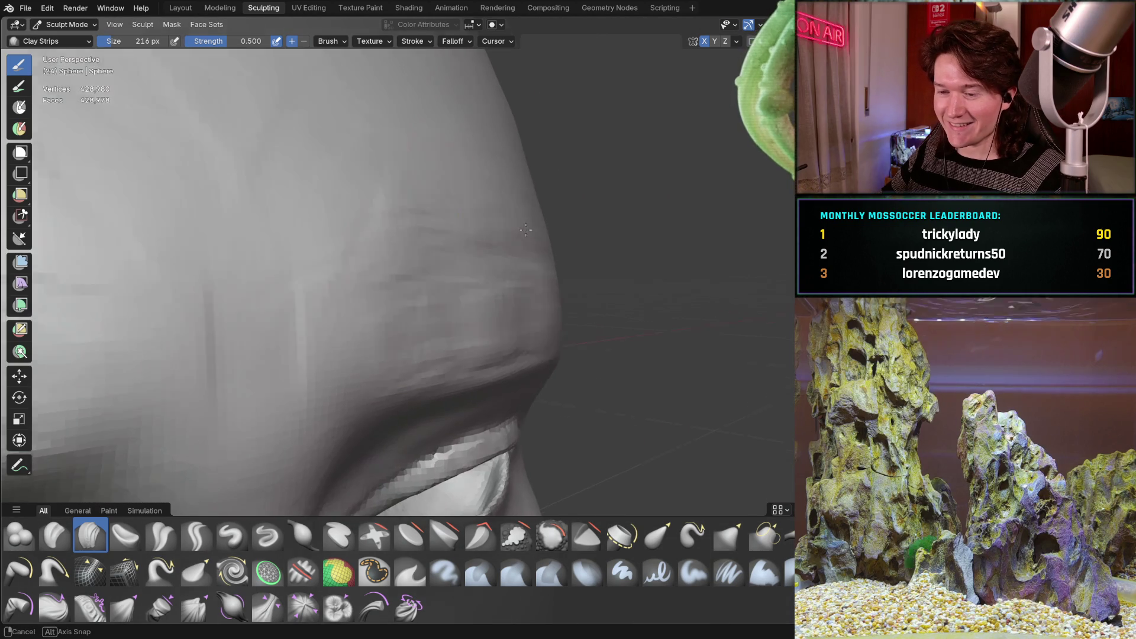
mouse_move(415, 279)
middle_mouse_down()
mouse_move(329, 177)
mouse_move(372, 235)
mouse_move(420, 266)
middle_mouse_up()
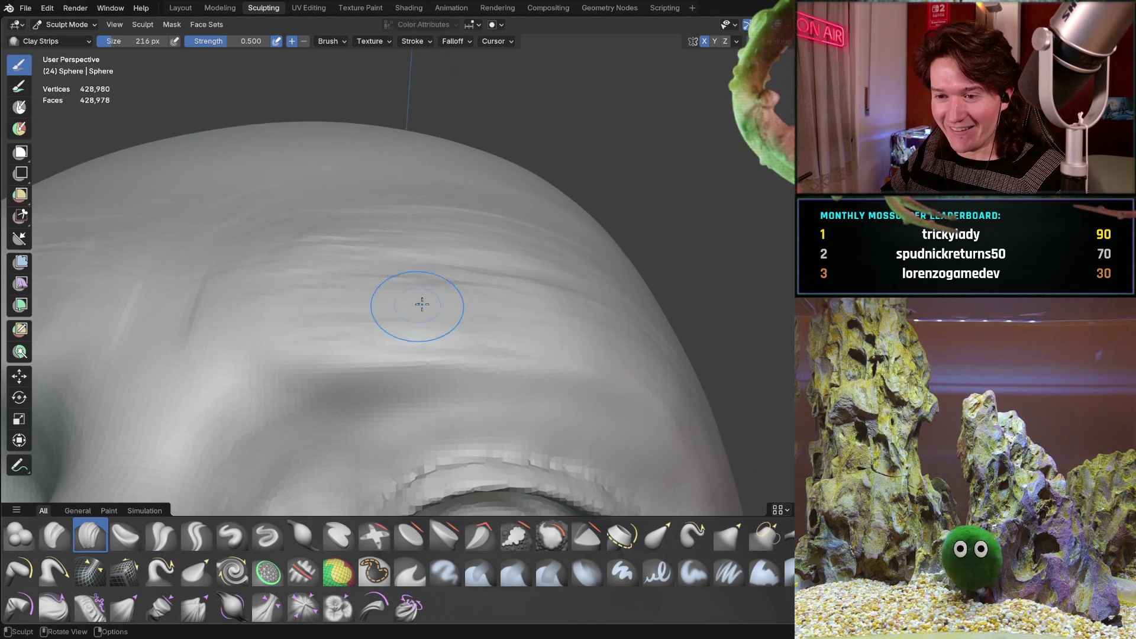
middle_click_drag(413, 300, 375, 311)
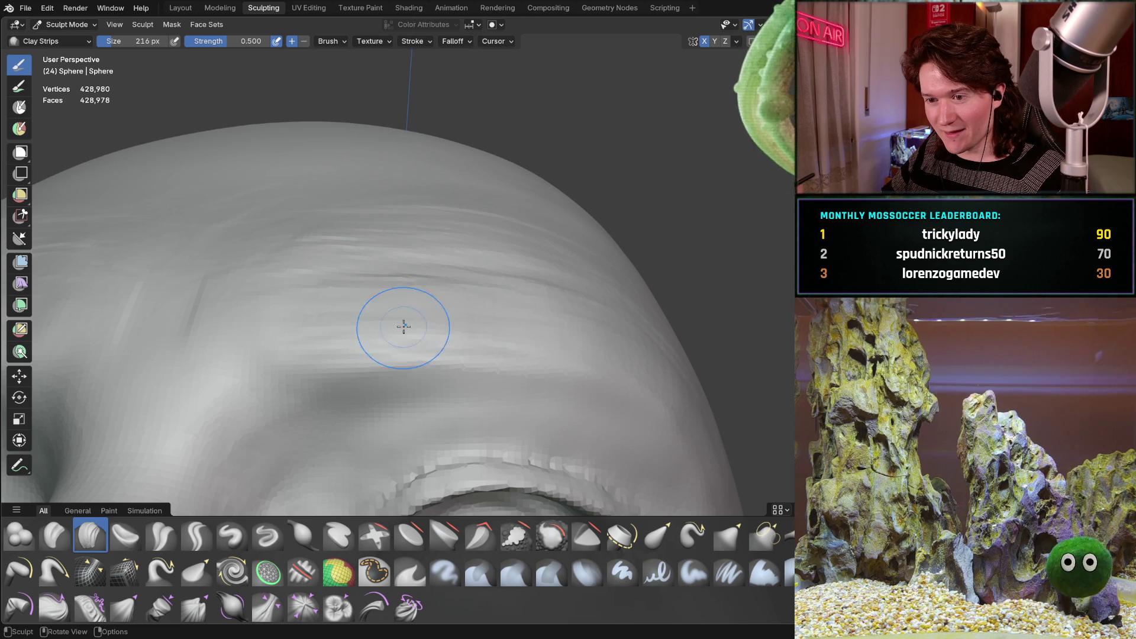
mouse_move(309, 361)
middle_mouse_down()
mouse_move(465, 352)
mouse_move(623, 370)
mouse_move(450, 333)
mouse_move(245, 261)
mouse_move(309, 249)
middle_mouse_up()
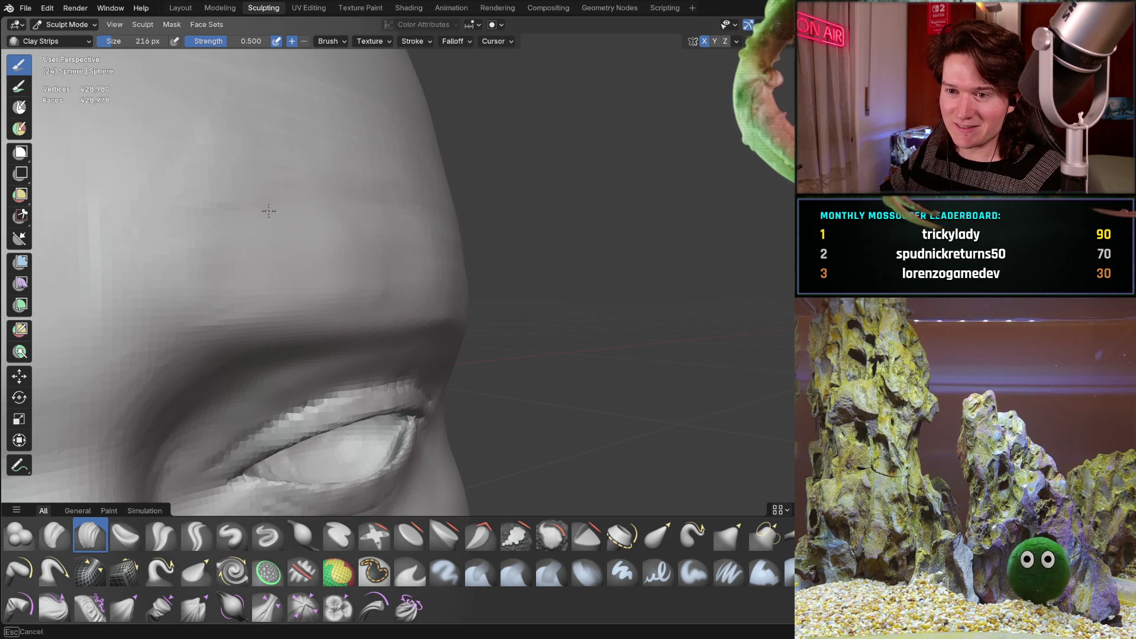
middle_click_drag(407, 273, 407, 273, "shift")
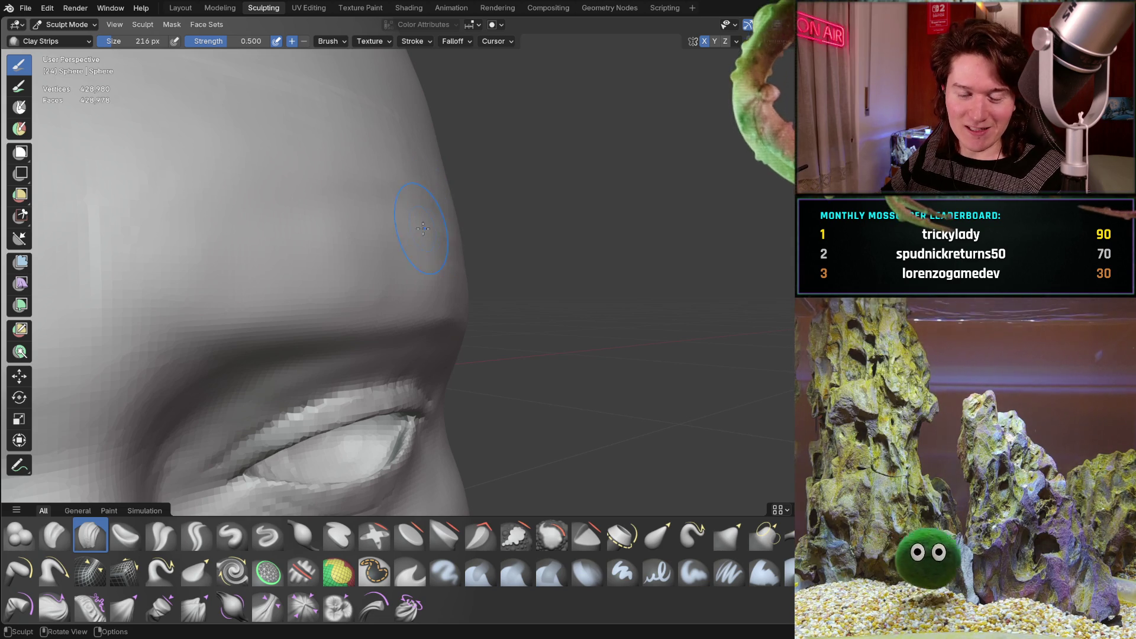
mouse_move(406, 223)
middle_mouse_down()
mouse_move(310, 205)
mouse_move(334, 214)
middle_mouse_up()
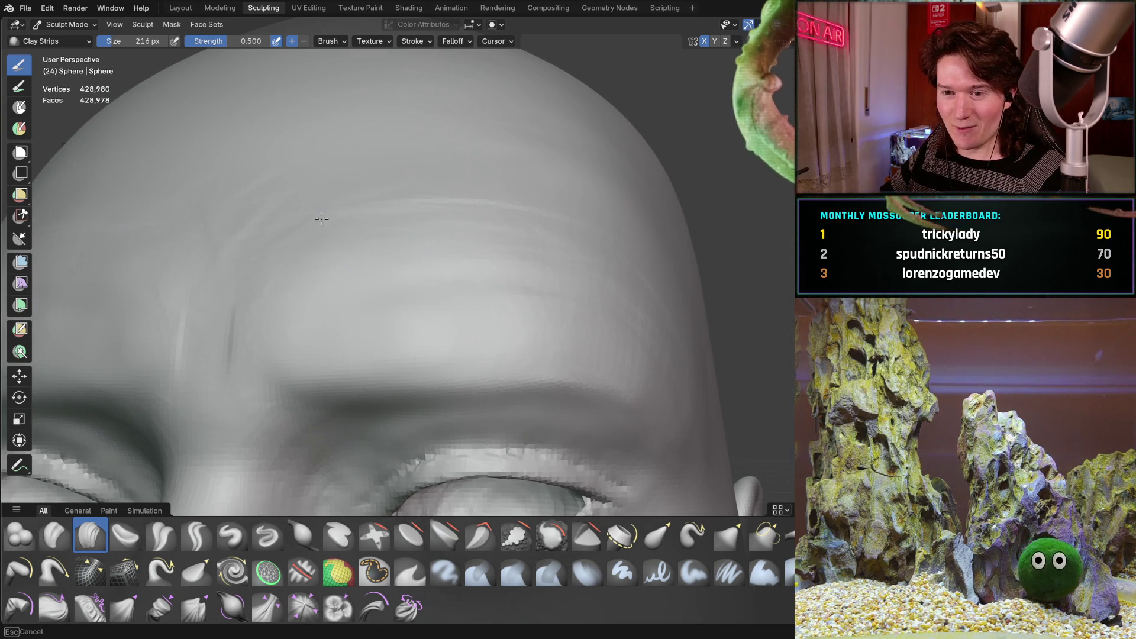
middle_click_drag(228, 317, 223, 287, "shift")
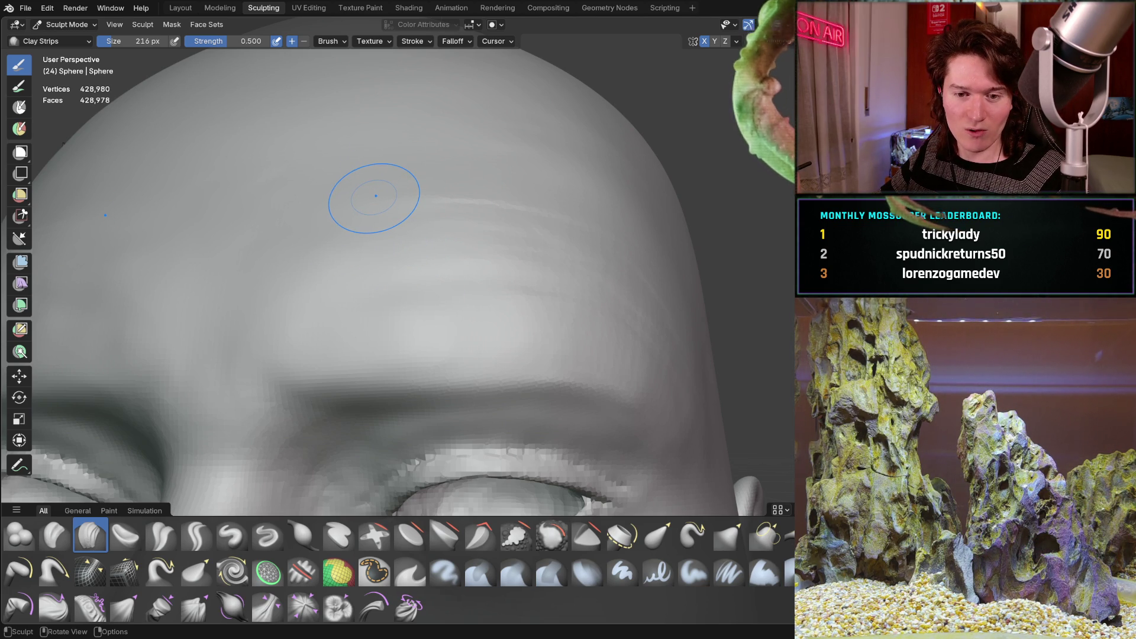
mouse_move(400, 231)
middle_mouse_down()
mouse_move(409, 246)
mouse_move(325, 261)
middle_mouse_up()
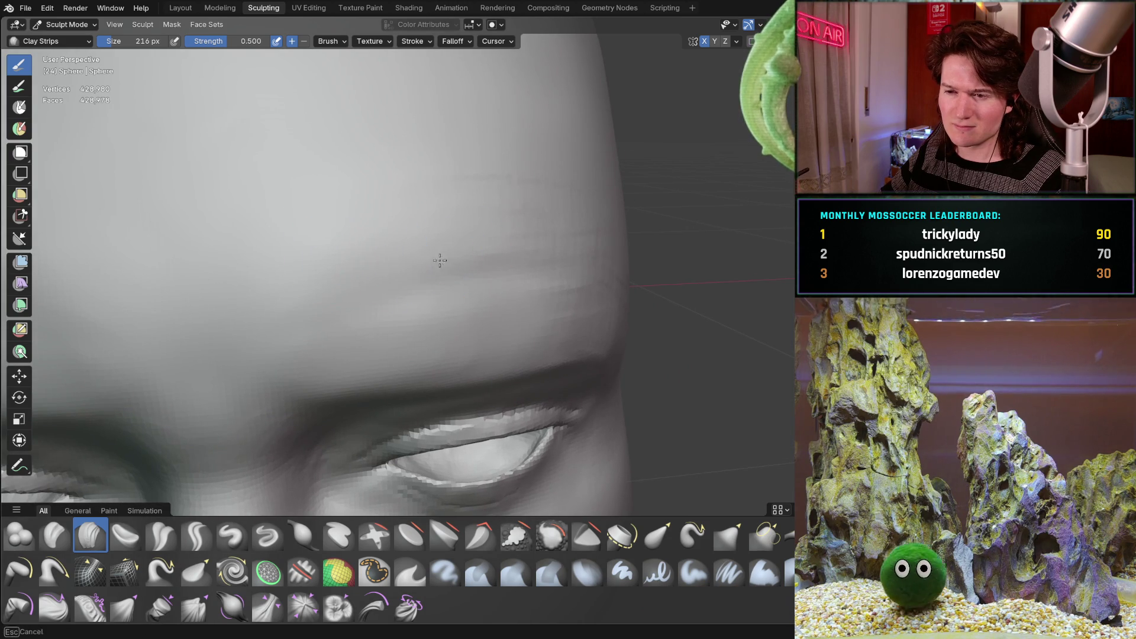
mouse_move(573, 269)
middle_mouse_down()
mouse_move(527, 228)
mouse_move(652, 256)
middle_mouse_up()
mouse_move(657, 317)
middle_mouse_down()
mouse_move(613, 282)
mouse_move(563, 266)
middle_mouse_up()
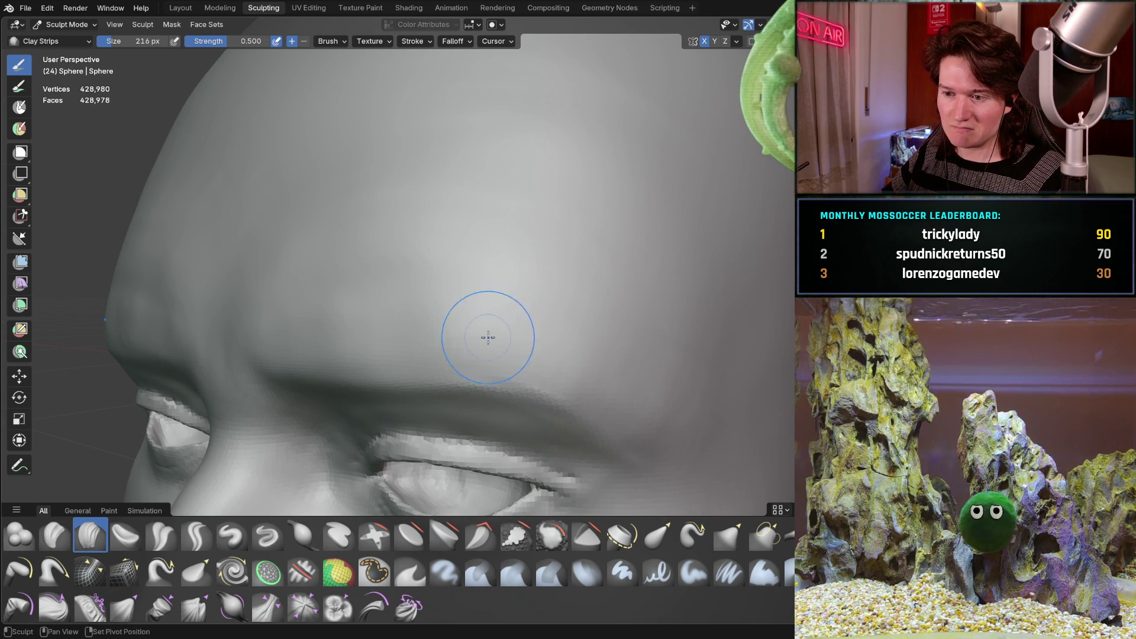
mouse_move(541, 375)
middle_mouse_down()
mouse_move(522, 246)
mouse_move(502, 263)
middle_mouse_up()
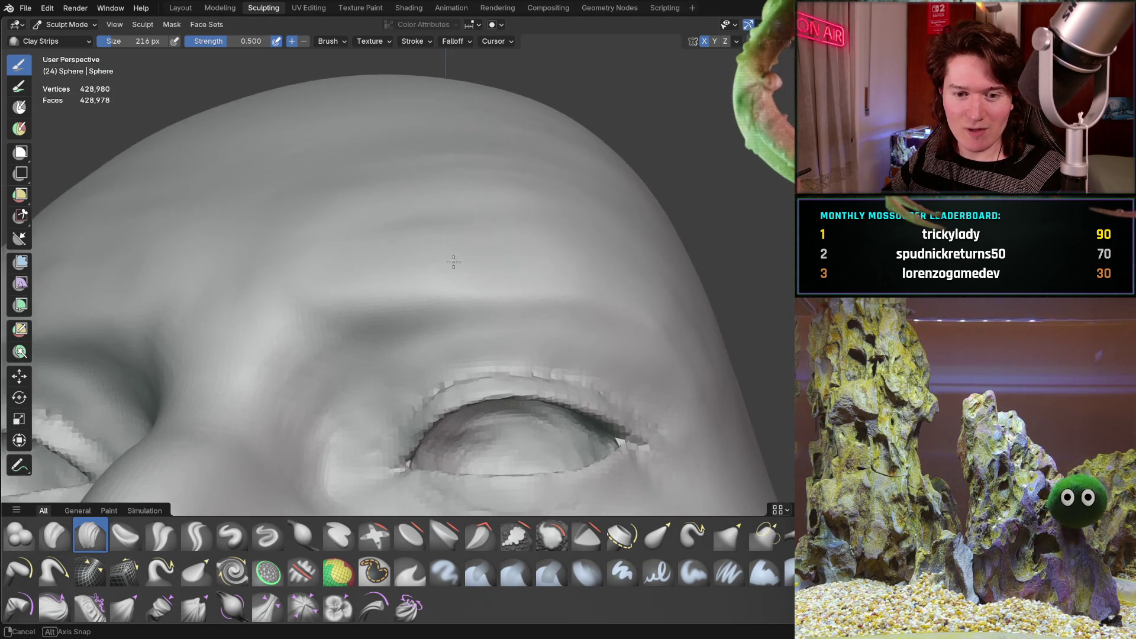
mouse_move(502, 263)
middle_mouse_down()
mouse_move(475, 291)
mouse_move(471, 273)
mouse_move(414, 266)
middle_mouse_up()
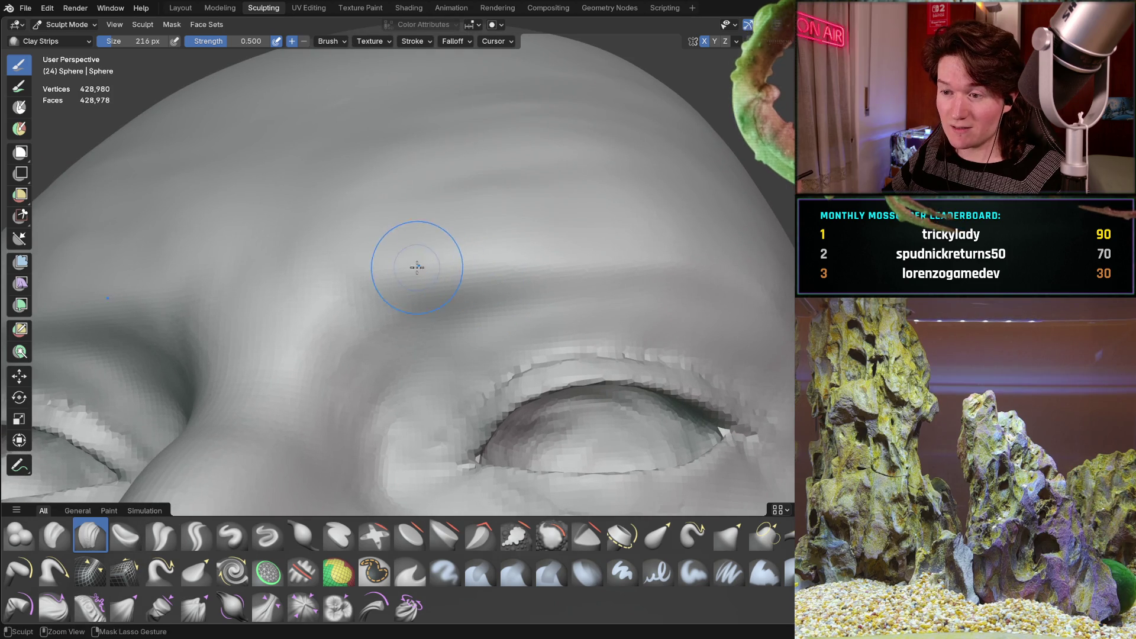
mouse_move(586, 261)
middle_mouse_down()
mouse_move(551, 237)
mouse_move(495, 253)
middle_mouse_up()
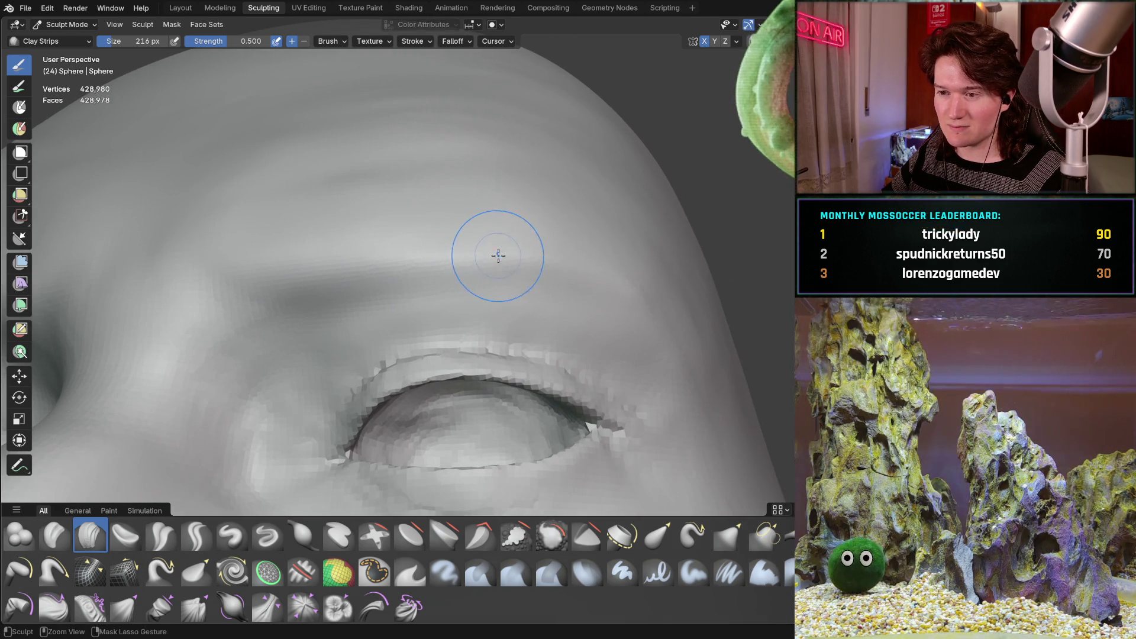
mouse_move(647, 237)
middle_mouse_down()
mouse_move(647, 267)
mouse_move(559, 268)
middle_mouse_up()
mouse_move(633, 291)
middle_mouse_down()
mouse_move(648, 297)
mouse_move(563, 233)
mouse_move(521, 223)
mouse_move(472, 255)
middle_mouse_up()
middle_click_drag(467, 327, 520, 270)
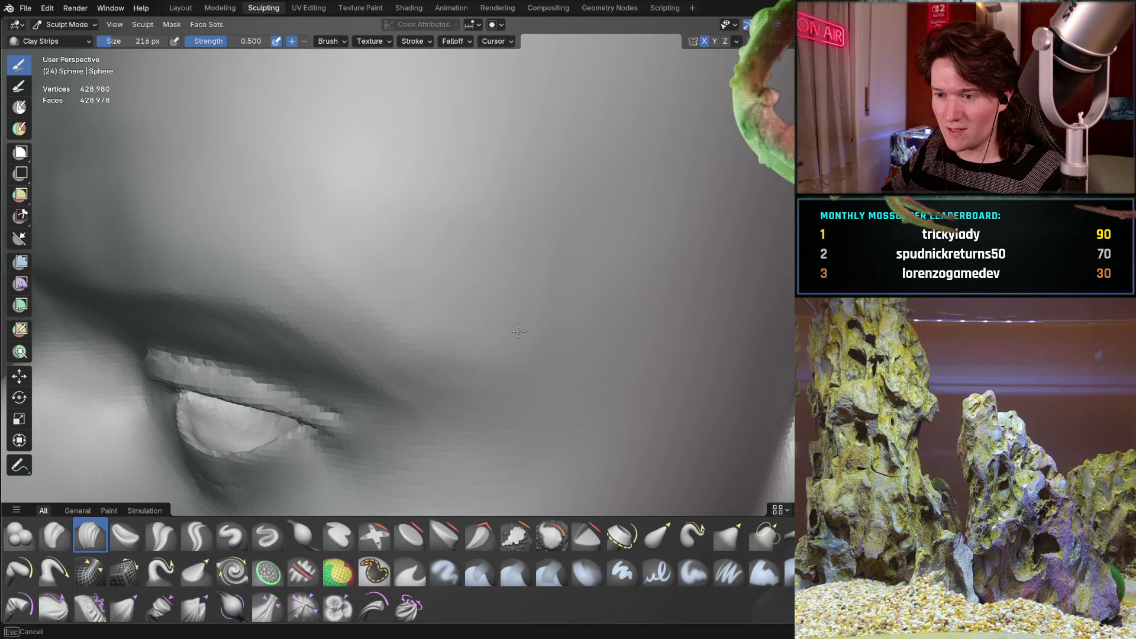
scroll(485, 246, "down", 5)
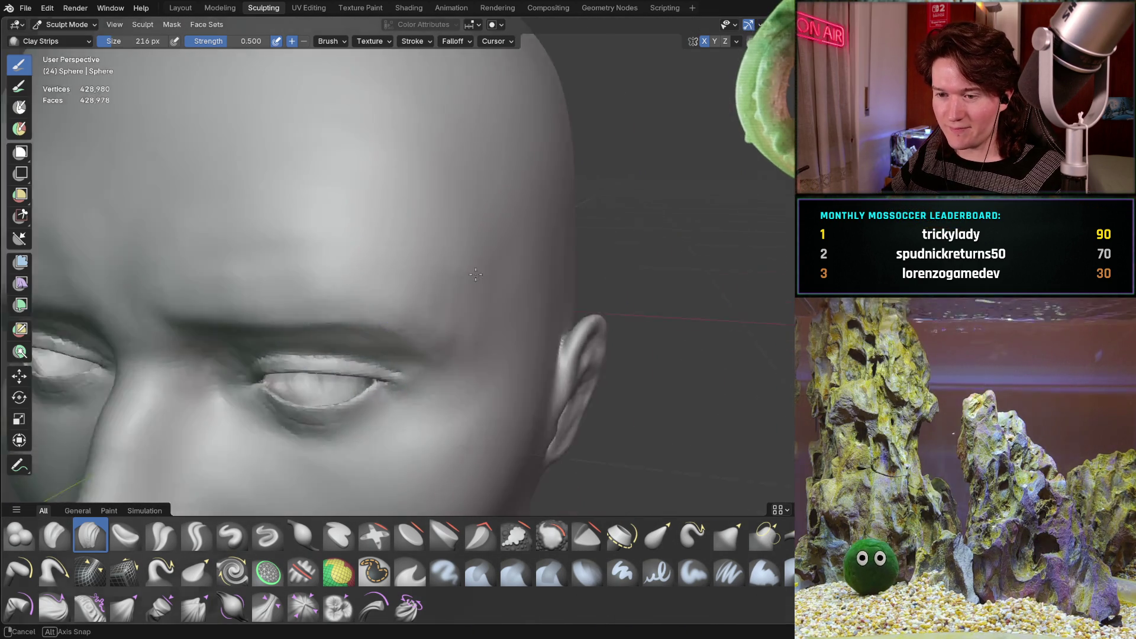
mouse_move(512, 223)
middle_mouse_down()
mouse_move(453, 294)
mouse_move(406, 254)
mouse_move(305, 347)
middle_mouse_up()
scroll(373, 285, "down", 3)
scroll(305, 347, "down", 2)
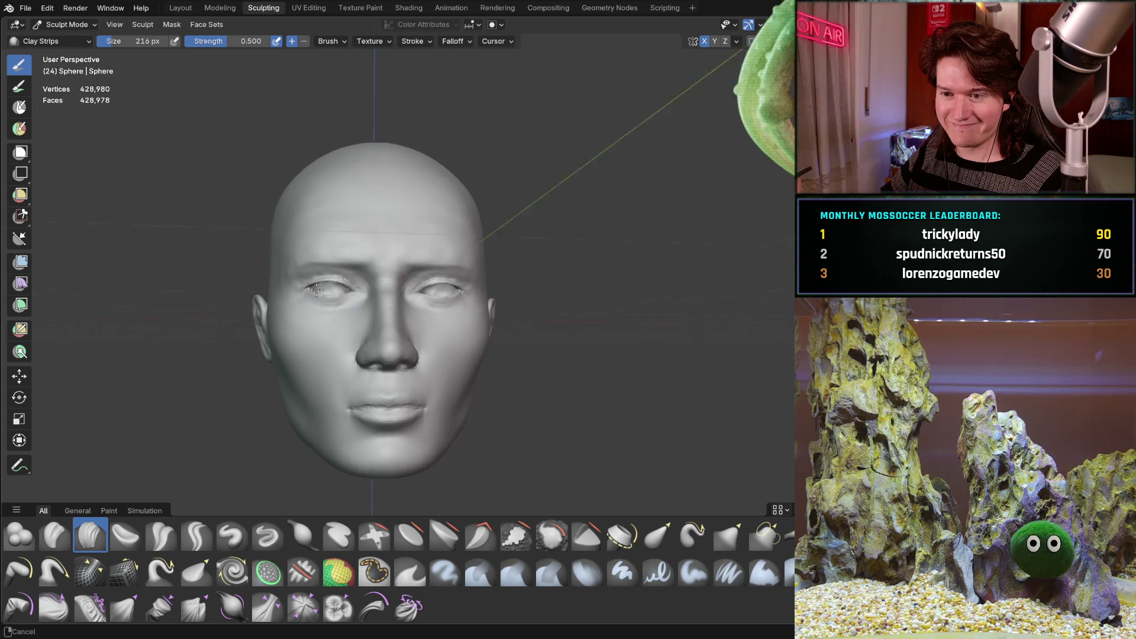
scroll(373, 242, "up", 5)
scroll(373, 242, "down", 3)
mouse_move(372, 242)
middle_mouse_down()
mouse_move(330, 330)
mouse_move(313, 326)
middle_mouse_up()
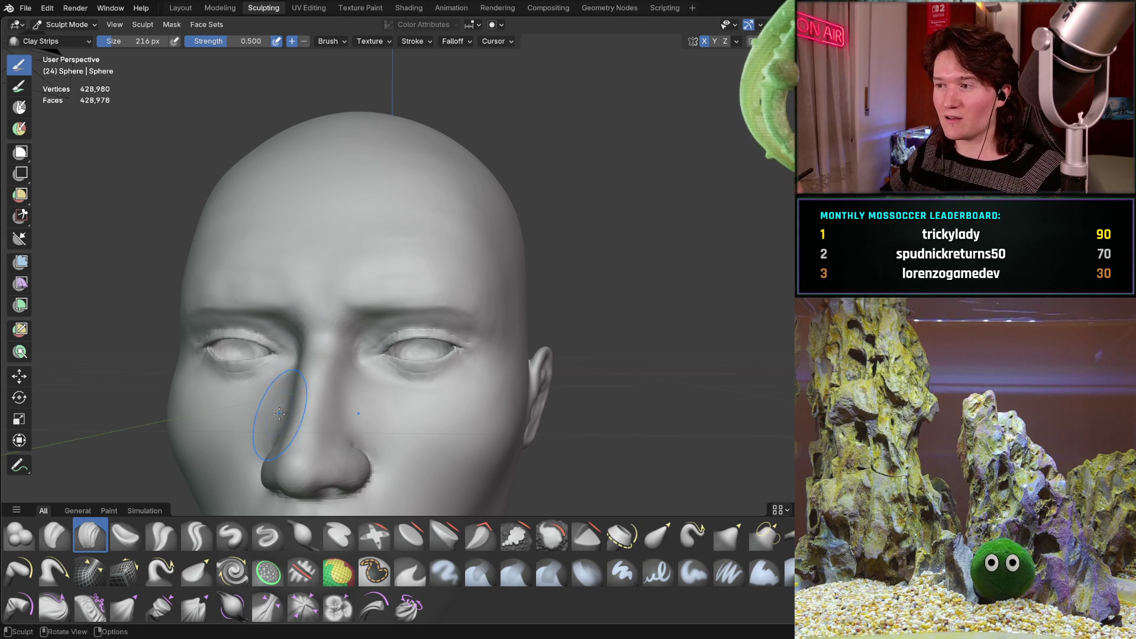
scroll(278, 288, "up", 2)
mouse_move(278, 289)
middle_mouse_down()
mouse_move(412, 343)
mouse_move(360, 311)
mouse_move(350, 332)
mouse_move(359, 305)
middle_mouse_up()
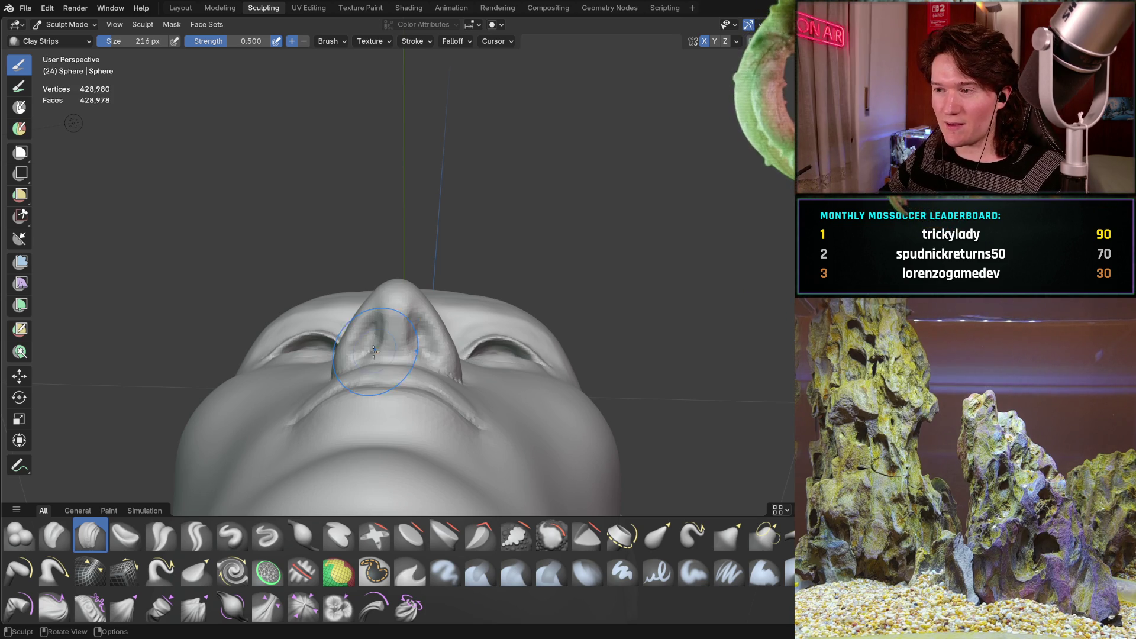
mouse_move(364, 357)
middle_mouse_down()
mouse_move(404, 339)
mouse_move(423, 290)
middle_mouse_up()
mouse_move(439, 363)
middle_mouse_down()
mouse_move(433, 325)
mouse_move(468, 333)
middle_mouse_up()
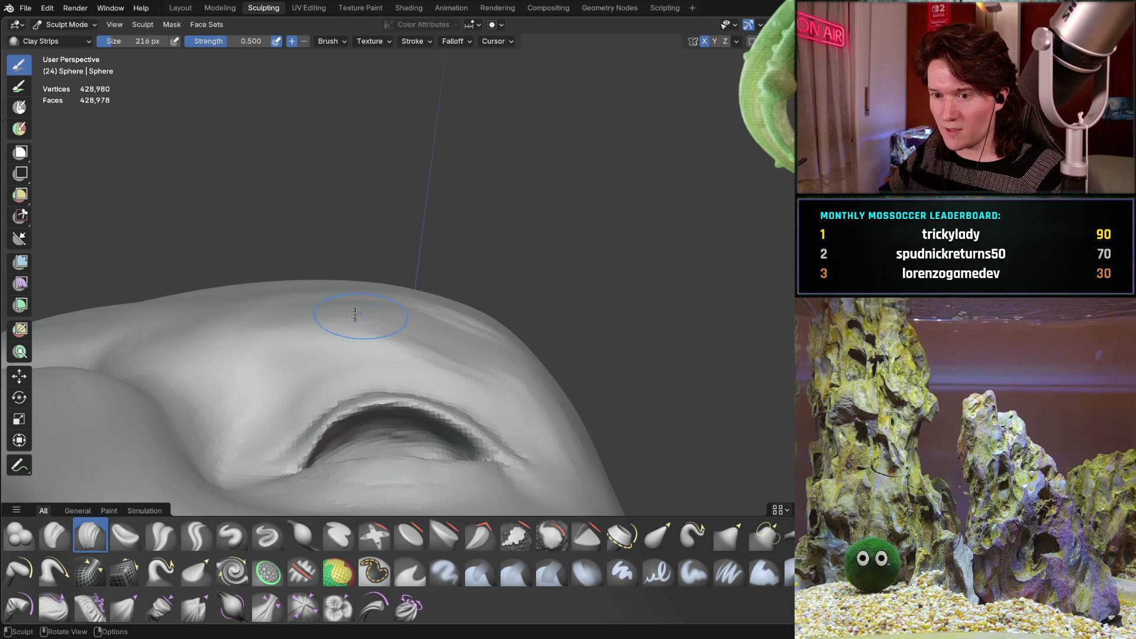
middle_click_drag(381, 317, 403, 299)
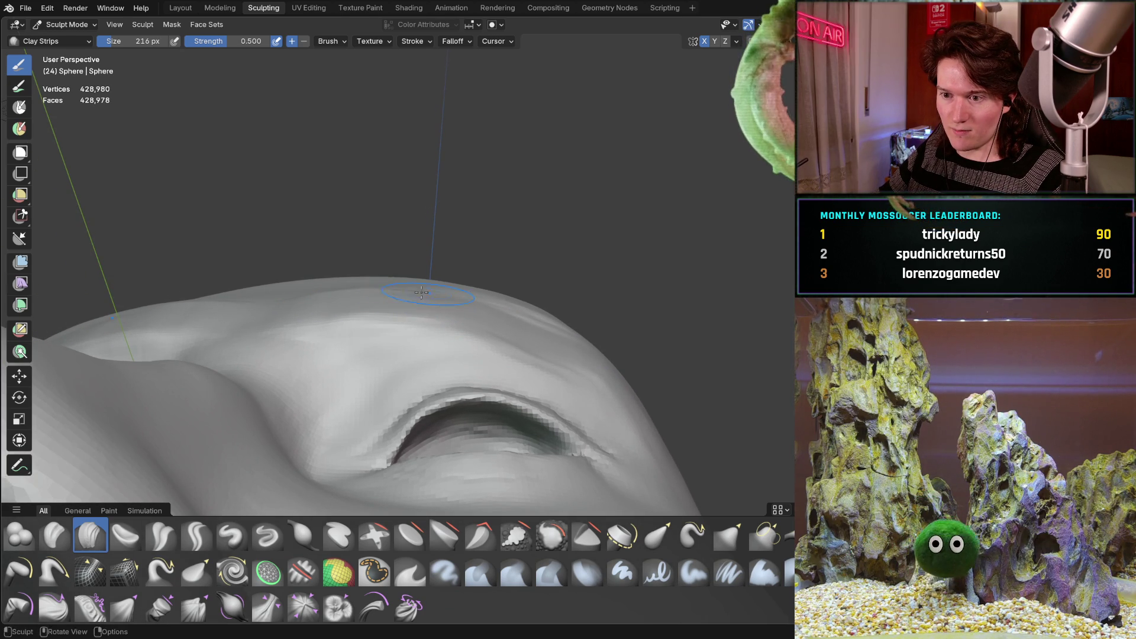
mouse_move(374, 286)
middle_mouse_down()
mouse_move(415, 352)
mouse_move(367, 269)
mouse_move(442, 249)
mouse_move(373, 358)
mouse_move(352, 325)
middle_mouse_up()
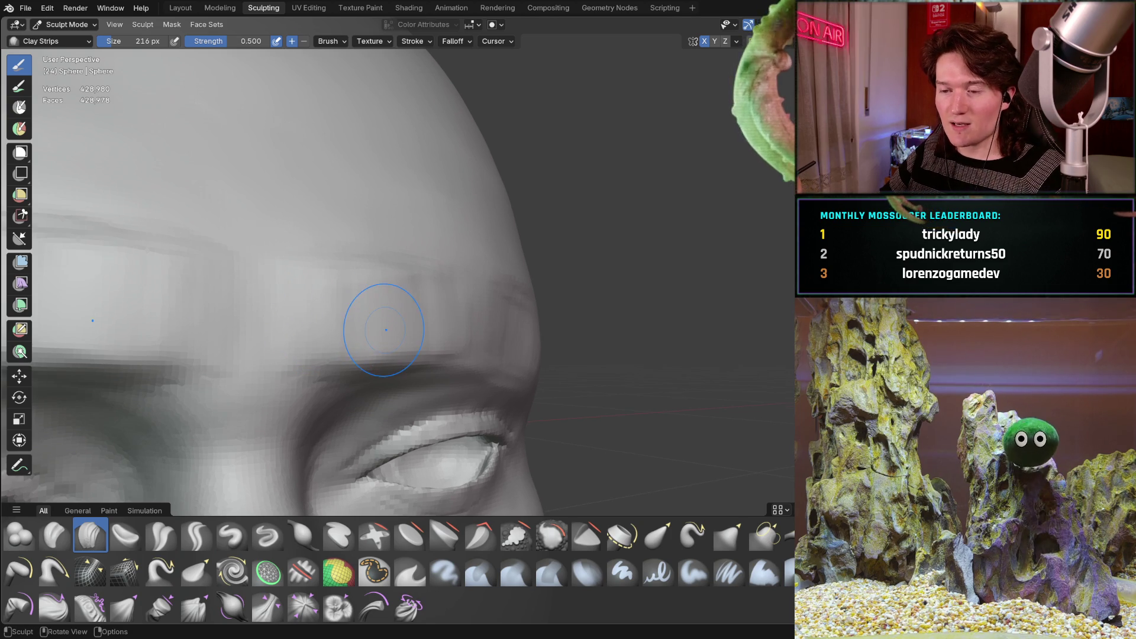
middle_click_drag(322, 330, 344, 311)
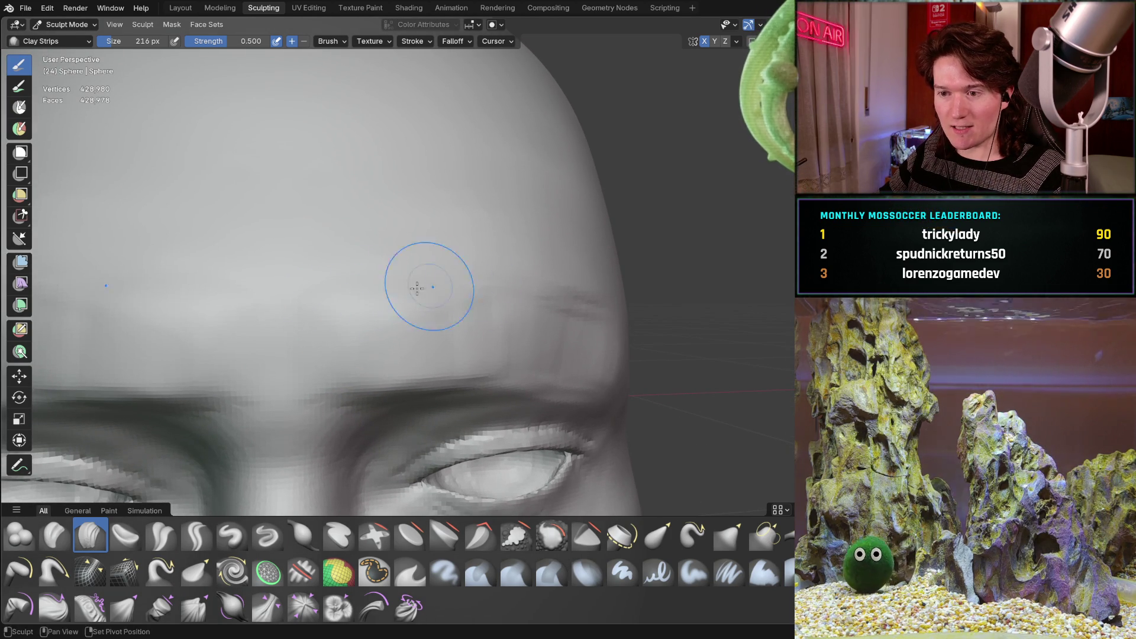
mouse_move(510, 270)
middle_mouse_down()
mouse_move(419, 280)
mouse_move(555, 292)
mouse_move(541, 274)
mouse_move(601, 249)
mouse_move(531, 280)
mouse_move(437, 294)
mouse_move(500, 314)
middle_mouse_up()
mouse_move(579, 322)
middle_mouse_down()
mouse_move(524, 318)
mouse_move(542, 329)
mouse_move(631, 316)
mouse_move(609, 254)
mouse_move(551, 293)
mouse_move(500, 363)
mouse_move(503, 317)
mouse_move(546, 236)
mouse_move(476, 287)
mouse_move(544, 266)
middle_mouse_up()
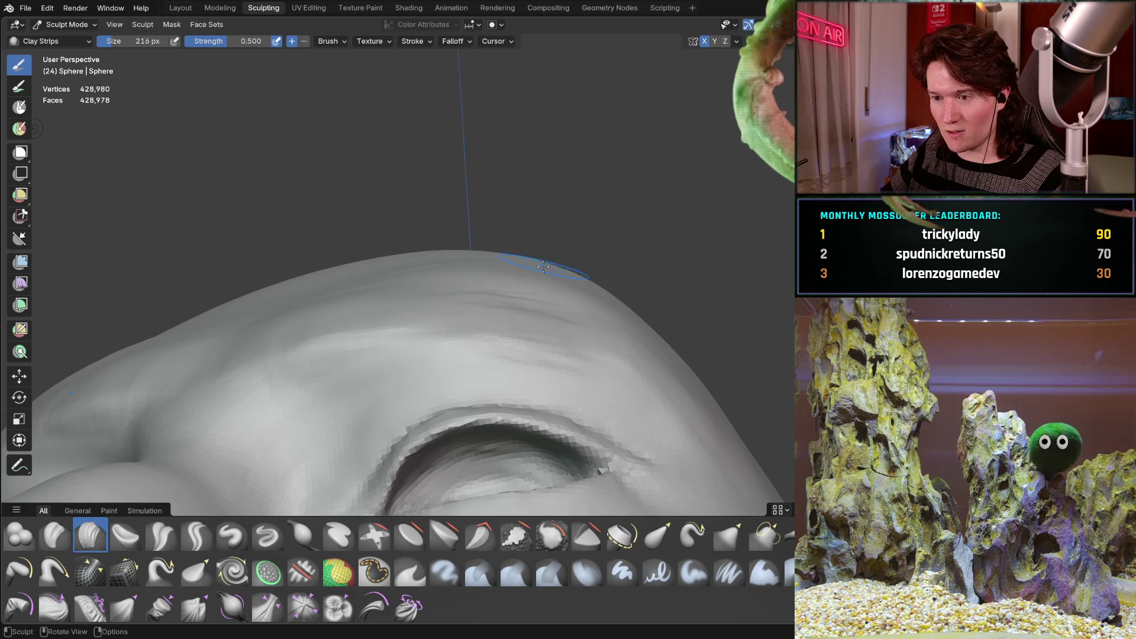
mouse_move(471, 264)
middle_mouse_down()
mouse_move(489, 255)
mouse_move(506, 342)
mouse_move(476, 331)
middle_mouse_up()
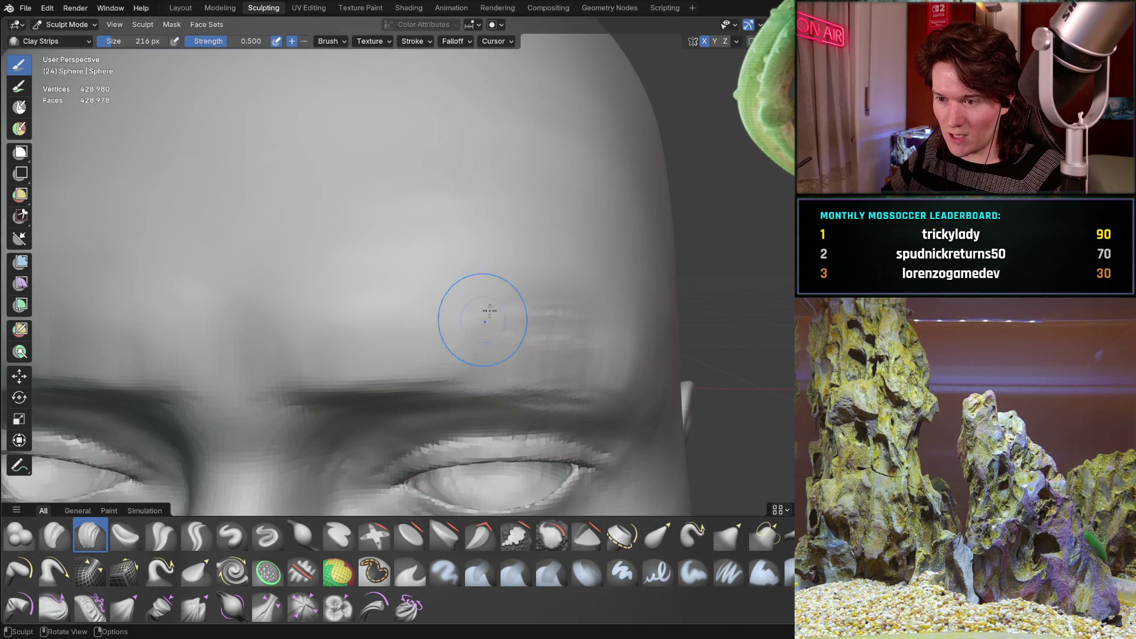
- Build up clay strokes on the upper forehead above the brow, checking from several angles
left_click_drag(593, 224, 606, 286)
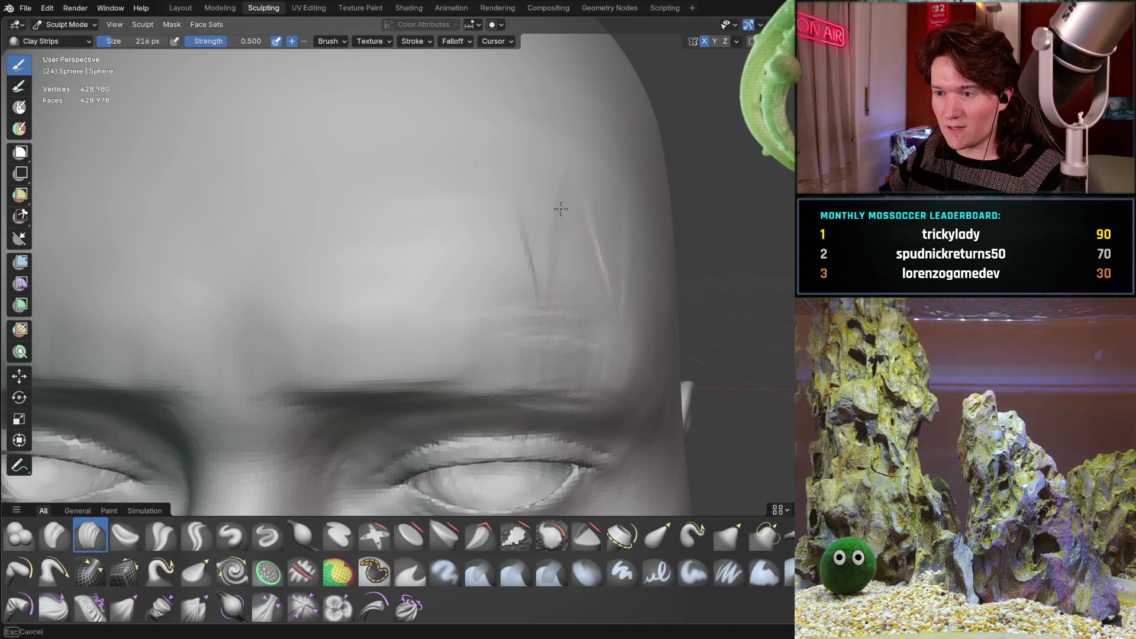
left_click_drag(538, 291, 551, 210)
middle_click_drag(552, 210, 494, 228)
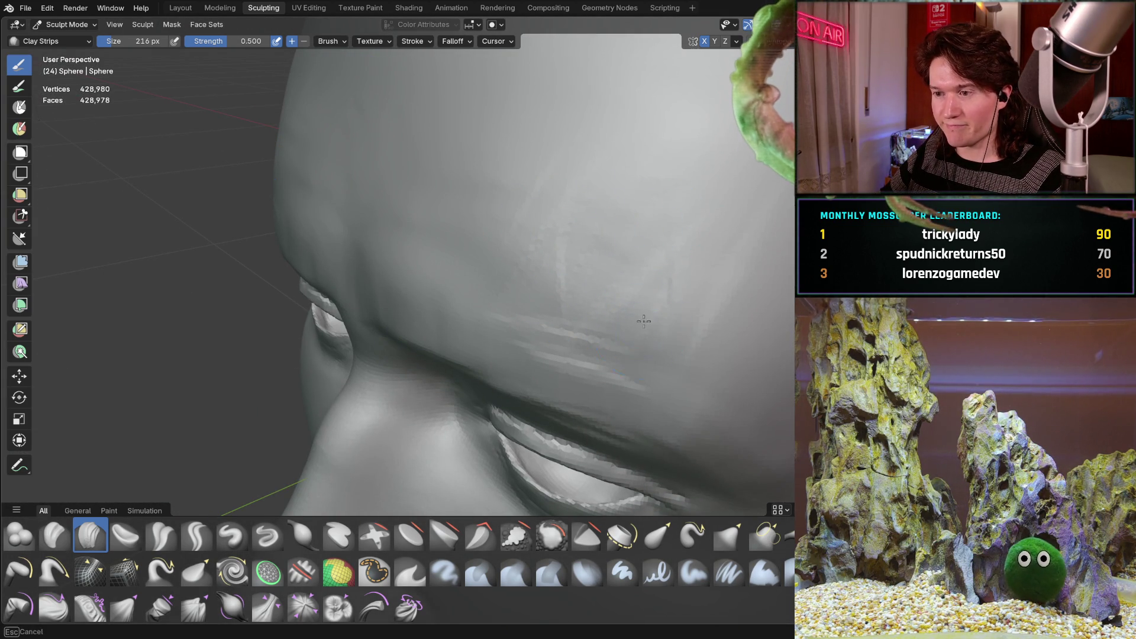
mouse_move(634, 190)
middle_mouse_down()
mouse_move(545, 279)
mouse_move(583, 329)
mouse_move(493, 359)
mouse_move(507, 292)
mouse_move(435, 398)
mouse_move(489, 342)
mouse_move(482, 293)
mouse_move(530, 366)
mouse_move(575, 349)
mouse_move(578, 375)
mouse_move(591, 343)
mouse_move(471, 289)
mouse_move(375, 274)
mouse_move(457, 317)
mouse_move(394, 311)
mouse_move(504, 280)
middle_mouse_up()
scroll(482, 279, "up", 3)
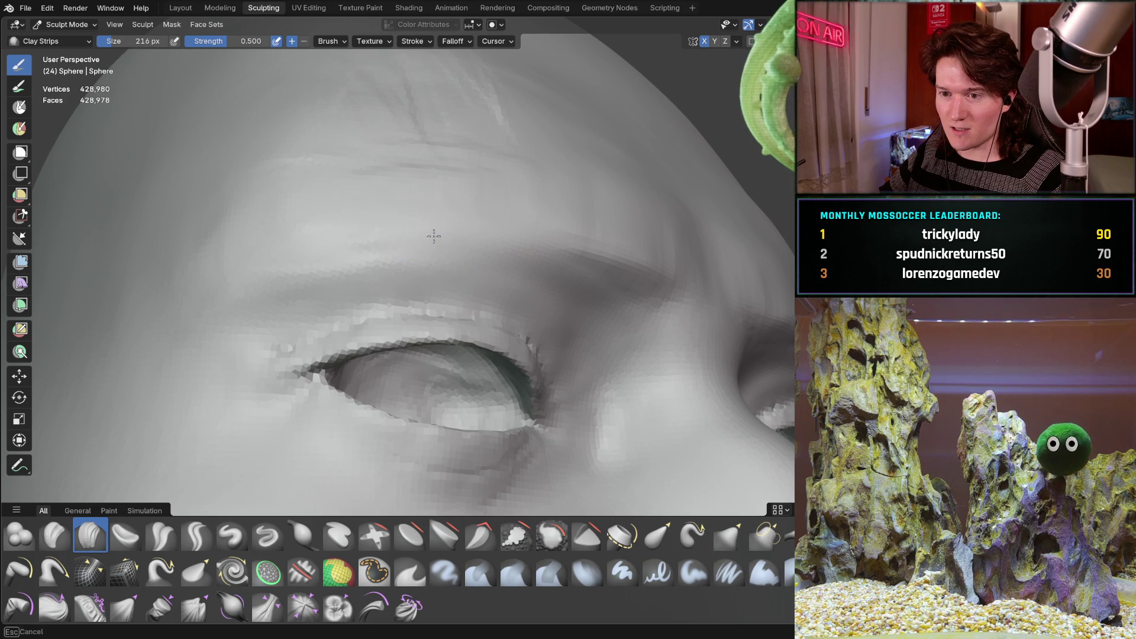
middle_click_drag(303, 253, 266, 351)
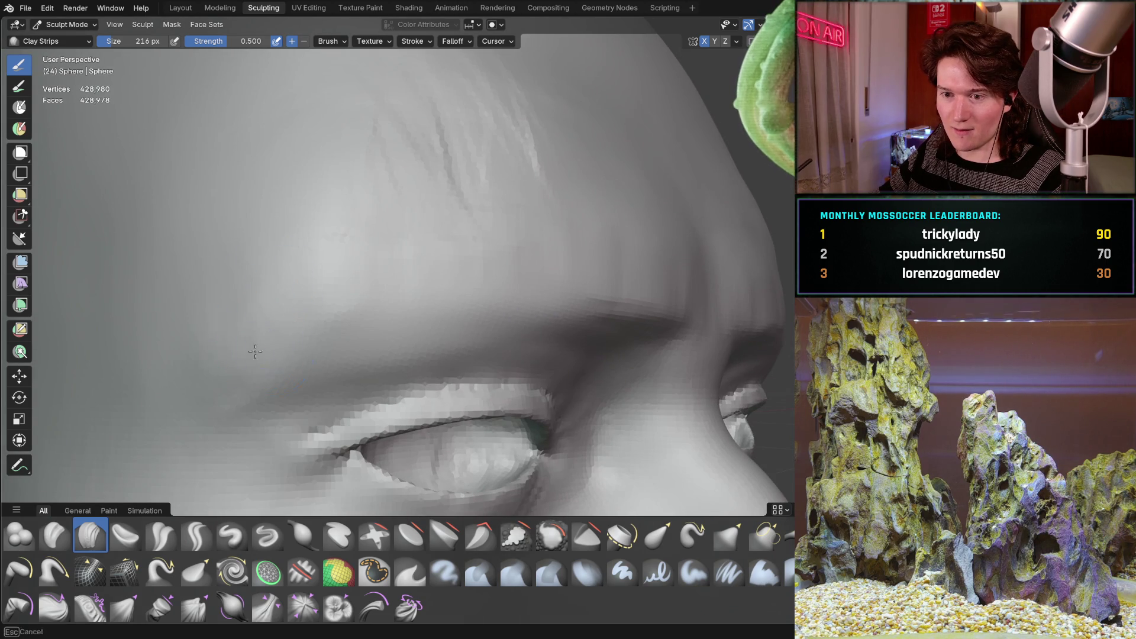
middle_click_drag(393, 269, 393, 269)
middle_click_drag(571, 241, 483, 218)
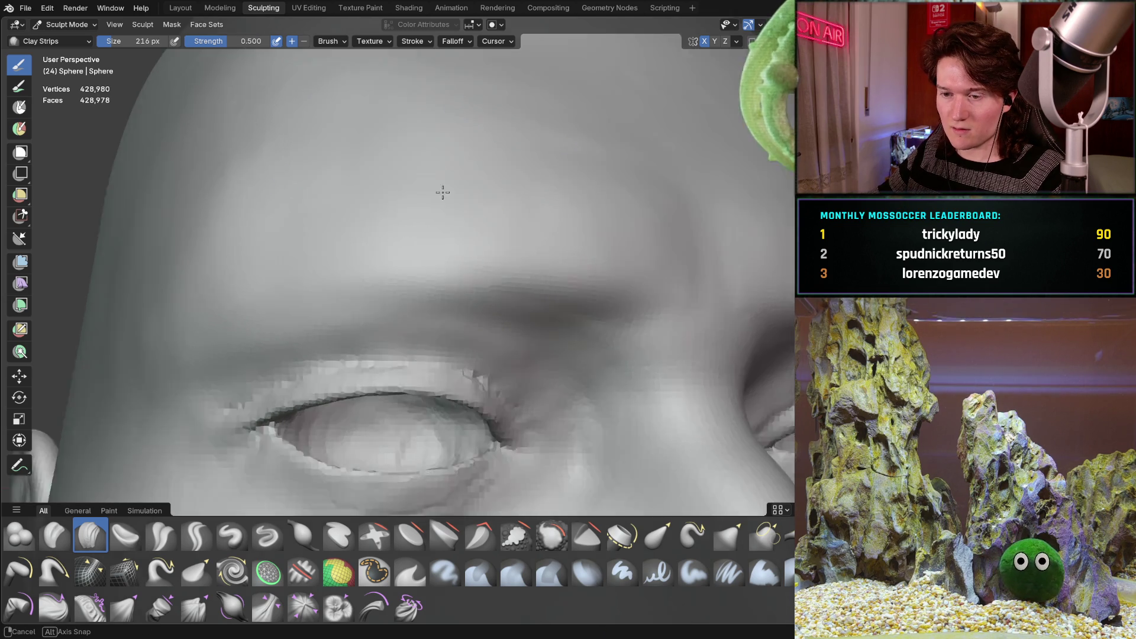
- Add a clay strip at the forehead edge, then undo the stray stroke
mouse_move(361, 208)
middle_mouse_down()
mouse_move(507, 199)
mouse_move(469, 170)
mouse_move(500, 234)
middle_mouse_up()
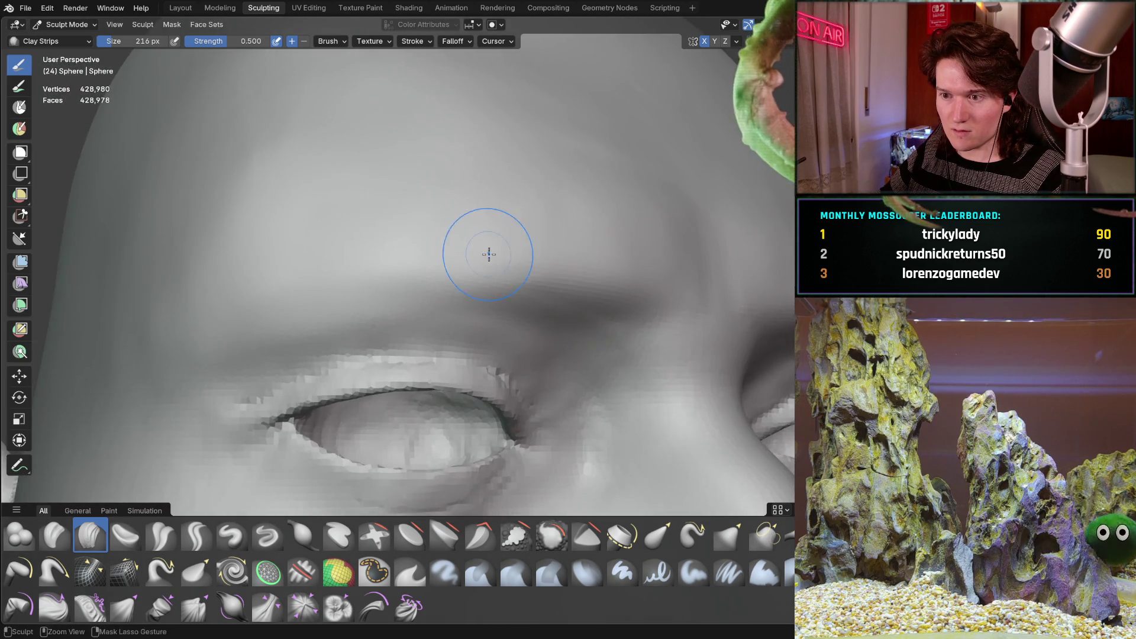
scroll(480, 209, "up", 3)
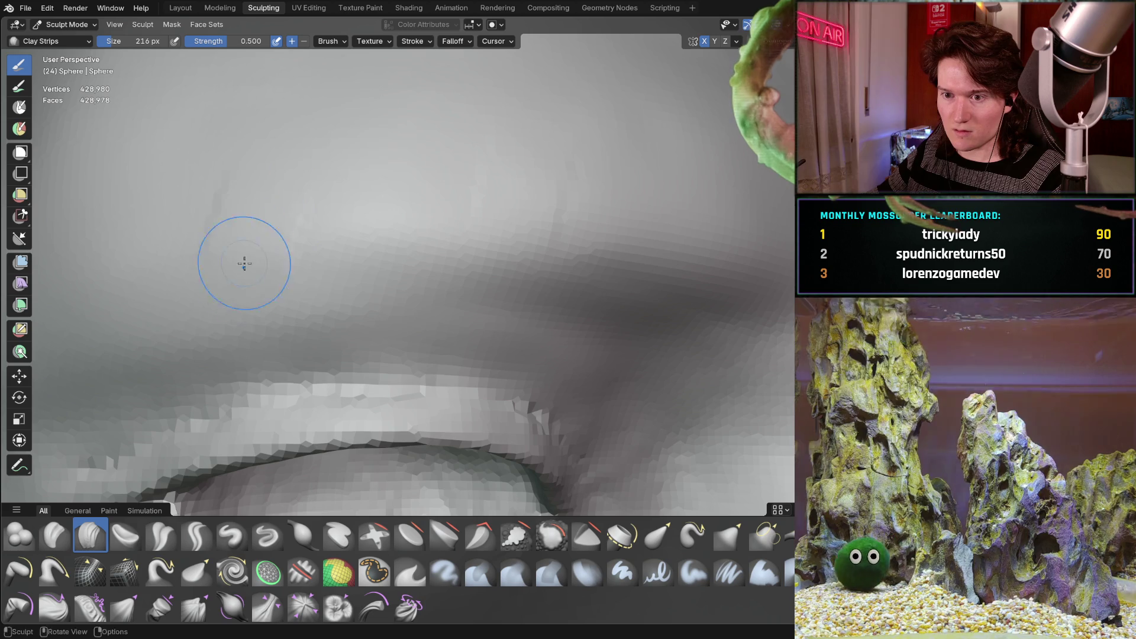
middle_click_drag(248, 272, 287, 261)
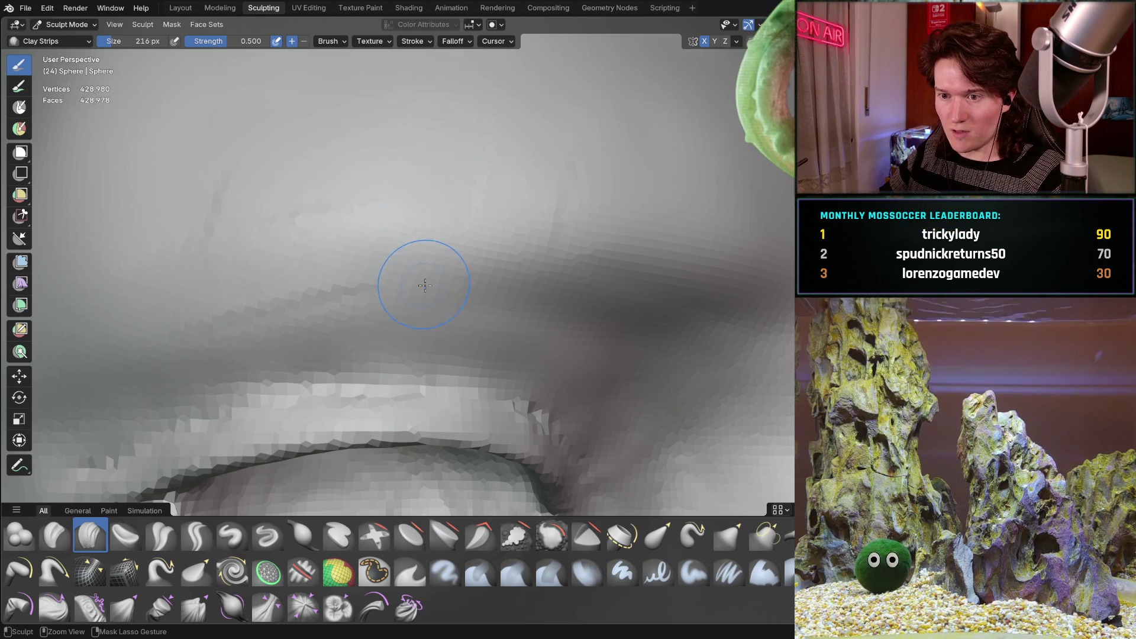
middle_click_drag(327, 293, 320, 298)
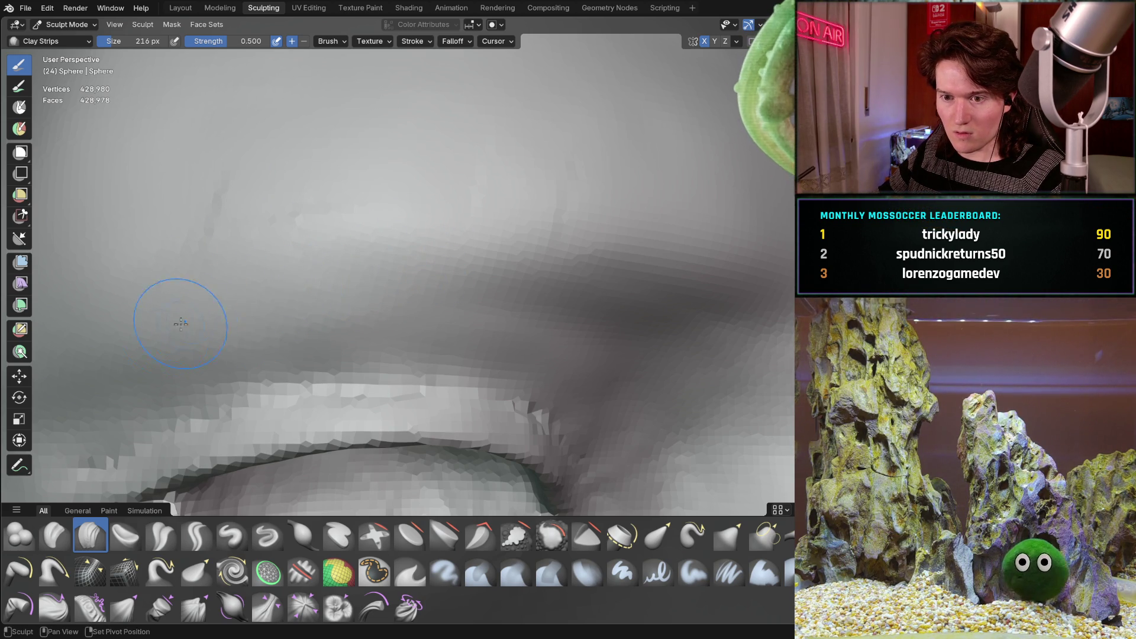
middle_click_drag(166, 330, 352, 284)
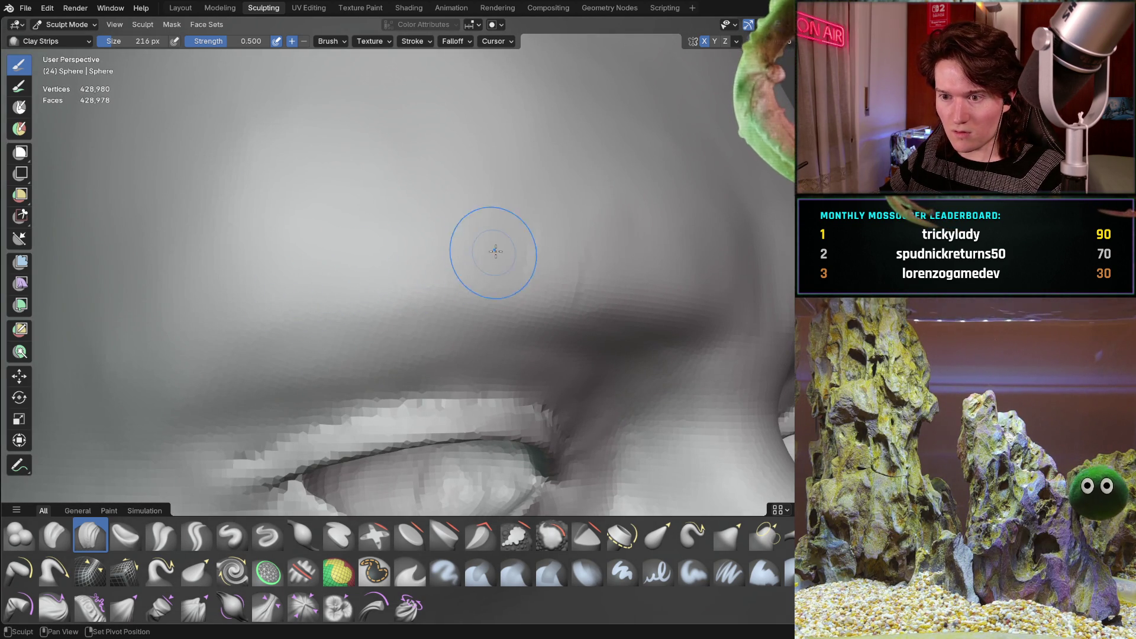
scroll(585, 249, "down", 5)
middle_click_drag(528, 246, 488, 241)
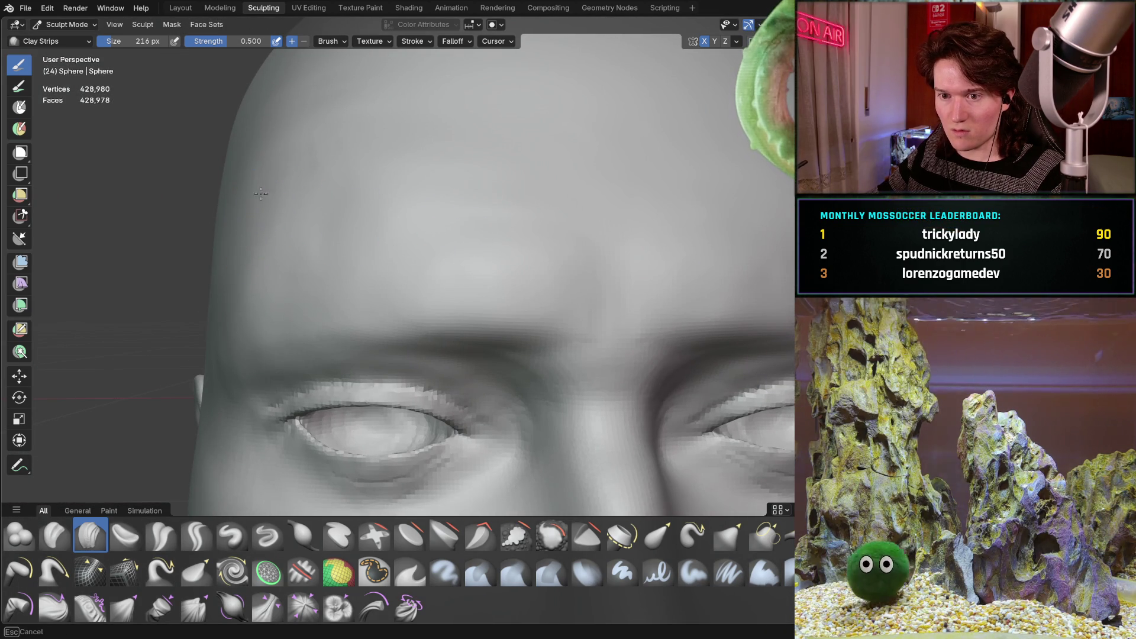
middle_click_drag(313, 157, 325, 142)
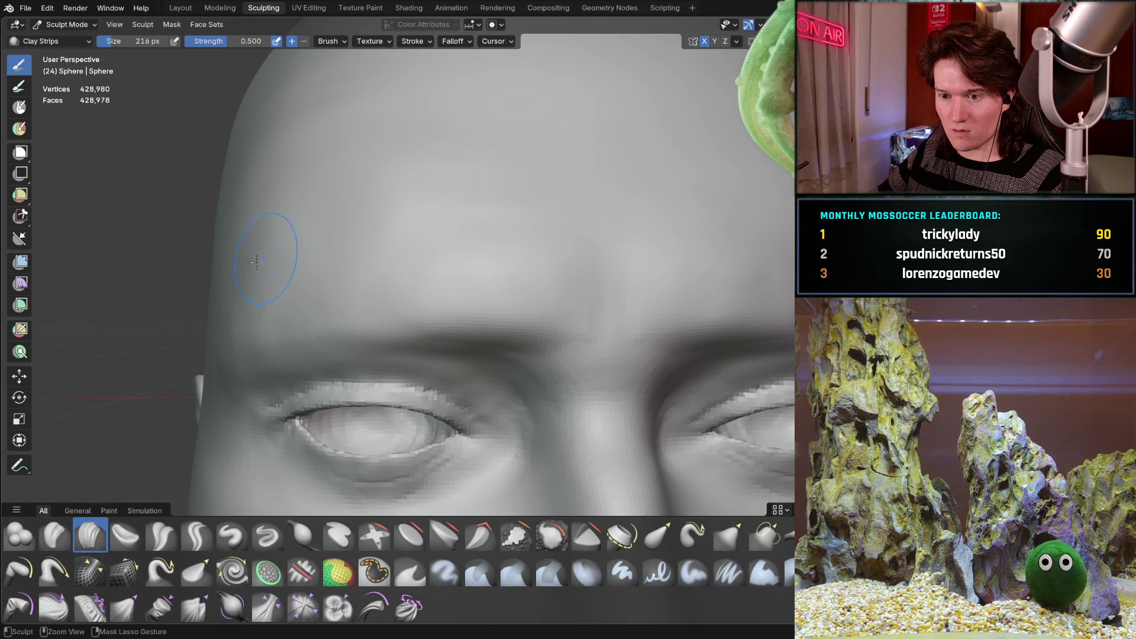
middle_click_drag(224, 222, 302, 278, "ctrl")
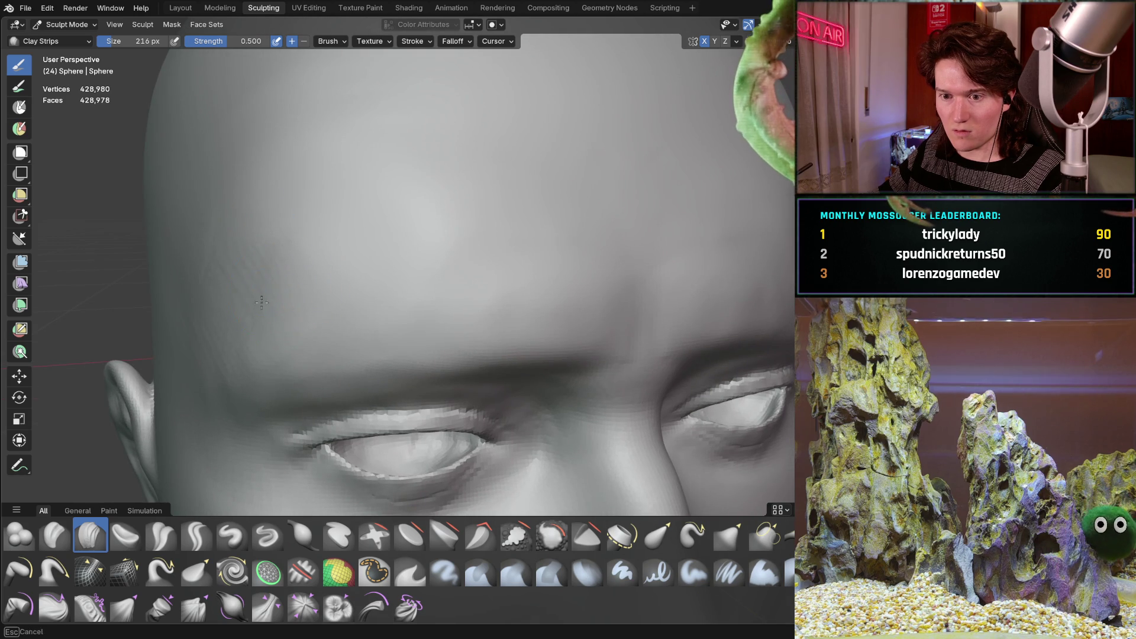
left_click_drag(282, 276, 195, 287)
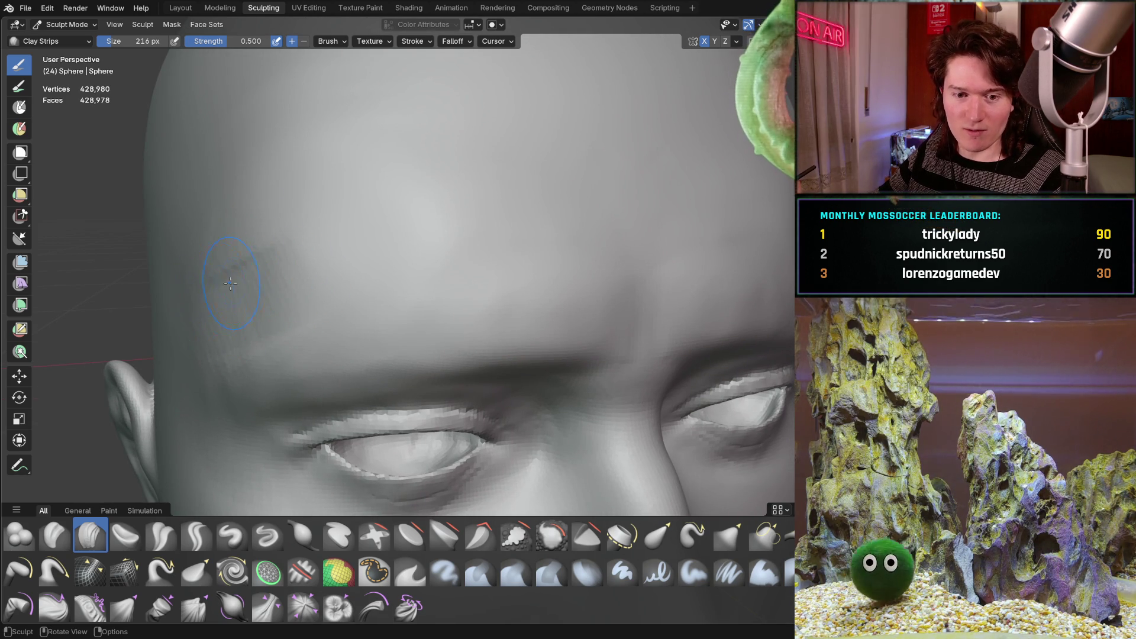
middle_click_drag(220, 288, 262, 252)
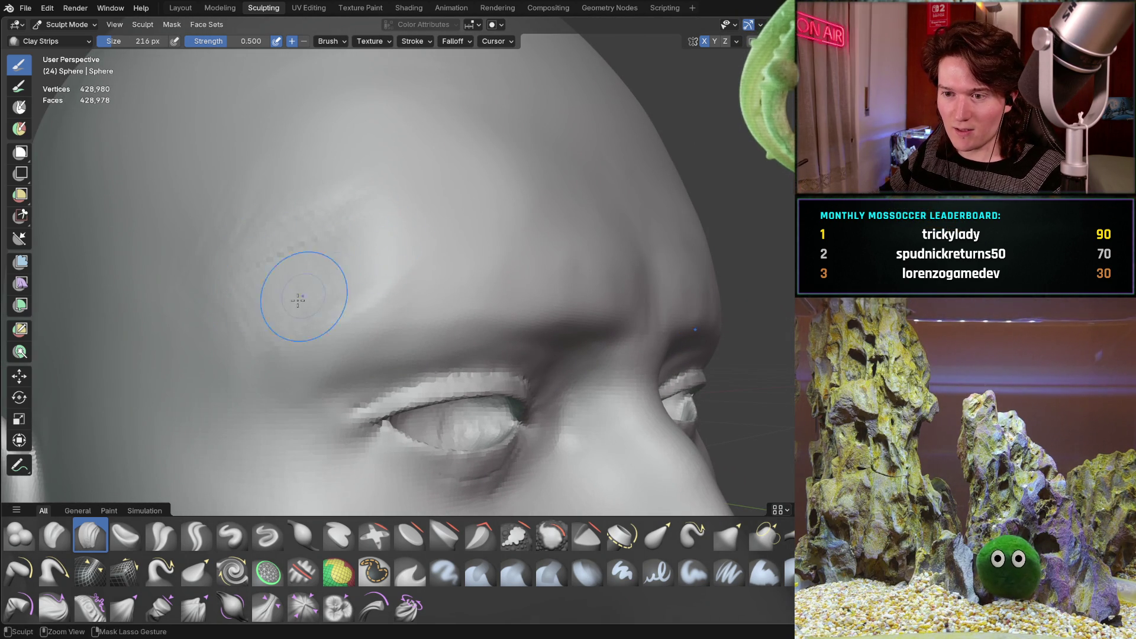
key("ctrl+z")
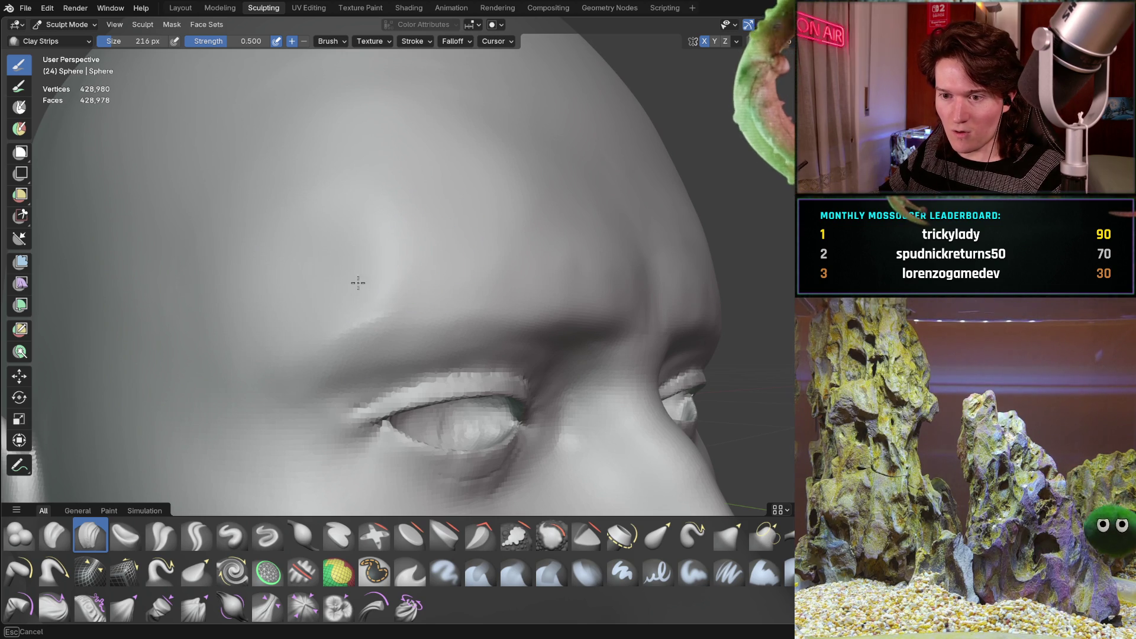
- Carve a set of parallel diagonal clay-strip grooves across the forehead
mouse_move(383, 255)
middle_mouse_down()
mouse_move(332, 254)
mouse_move(450, 257)
middle_mouse_up()
scroll(492, 223, "up", 3)
scroll(521, 255, "up", 2)
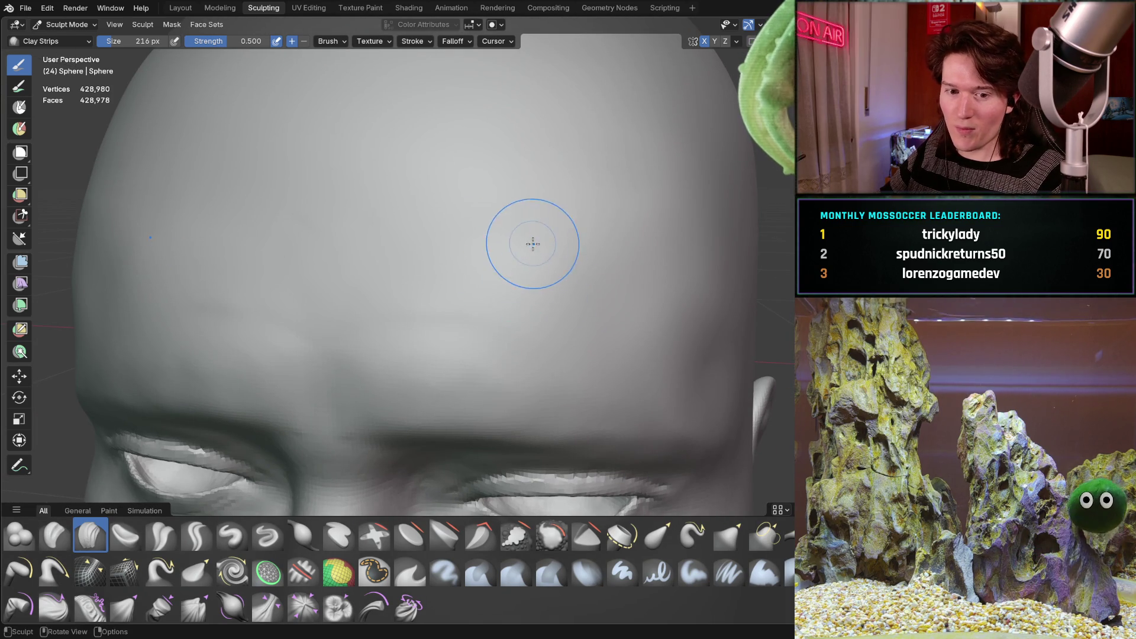
middle_click_drag(533, 243, 412, 215, "shift")
middle_click_drag(529, 242, 503, 223)
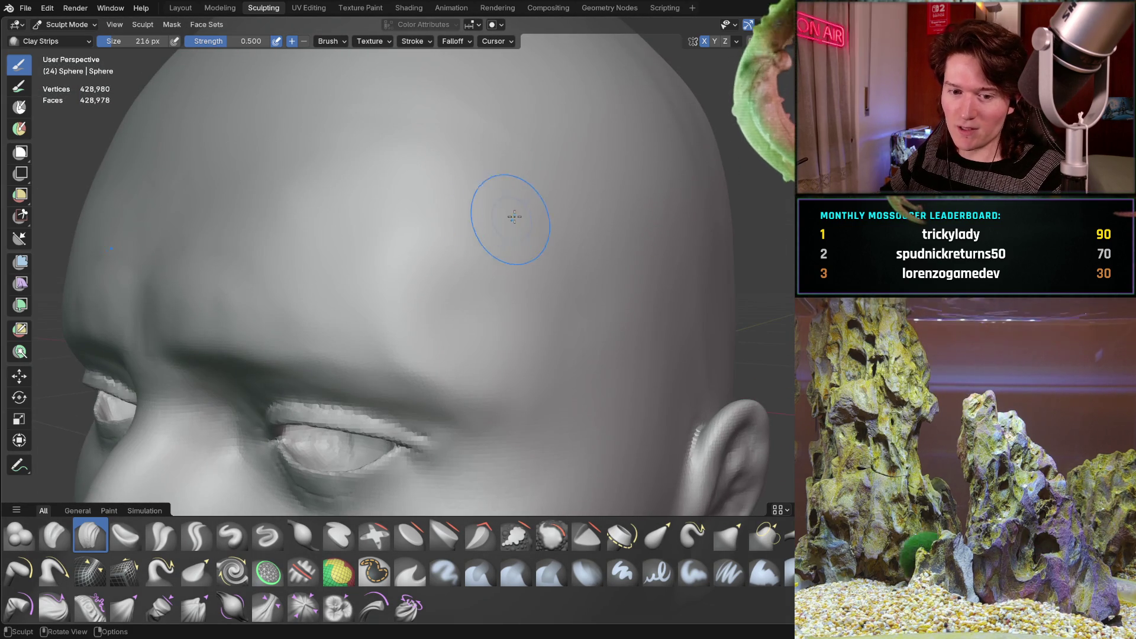
mouse_move(396, 259)
middle_mouse_down()
mouse_move(452, 190)
mouse_move(451, 211)
middle_mouse_up()
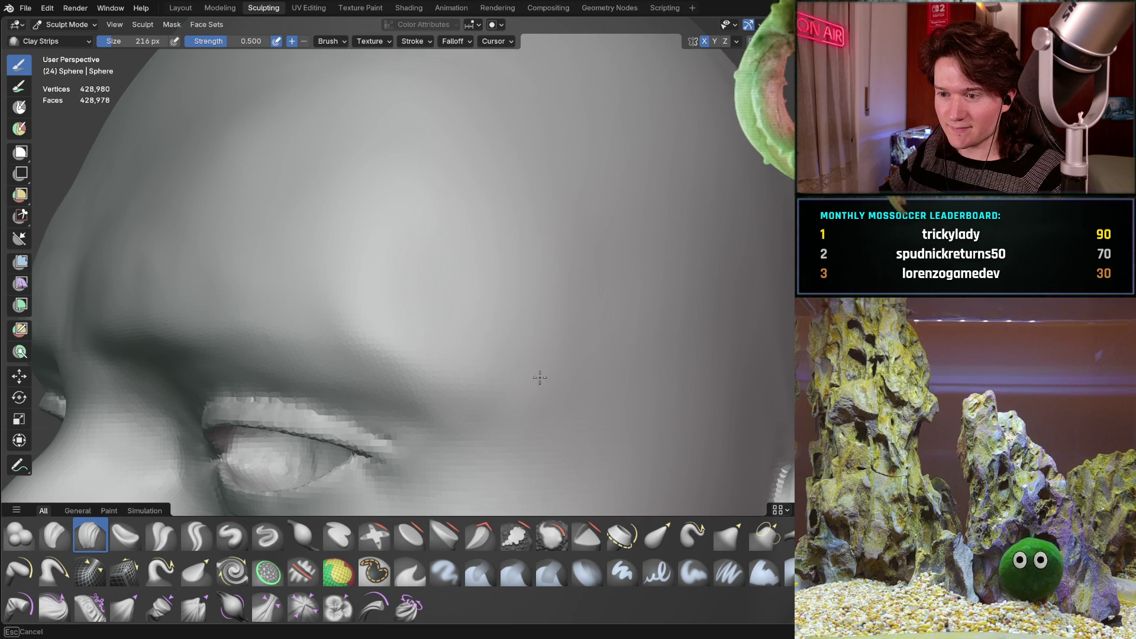
mouse_move(381, 139)
left_mouse_down()
mouse_move(601, 322)
mouse_move(457, 132)
mouse_move(459, 251)
left_mouse_up()
mouse_move(587, 219)
middle_mouse_down()
mouse_move(546, 190)
mouse_move(424, 298)
mouse_move(436, 261)
middle_mouse_up()
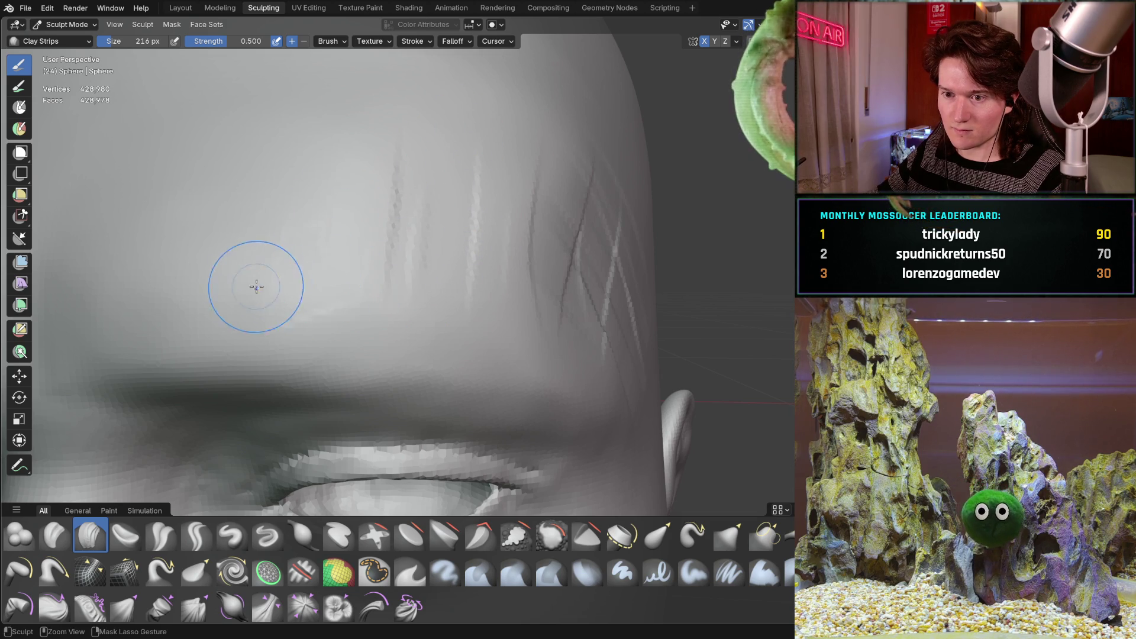
scroll(388, 199, "down", 5)
- Smooth away the vertical scratch grooves on the forehead with Shift-drag smoothing
middle_click_drag(406, 299, 492, 292)
scroll(493, 292, "up", 2)
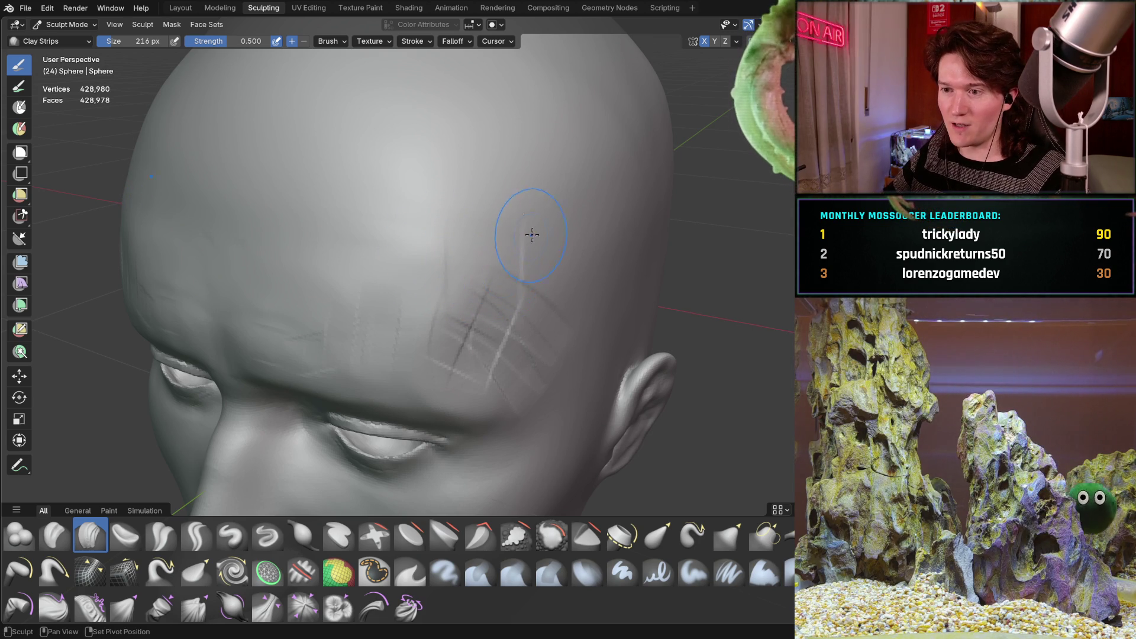
mouse_move(572, 352)
middle_mouse_down()
mouse_move(508, 305)
mouse_move(507, 254)
middle_mouse_up()
scroll(500, 254, "up", 3)
left_click_drag(501, 254, 478, 231)
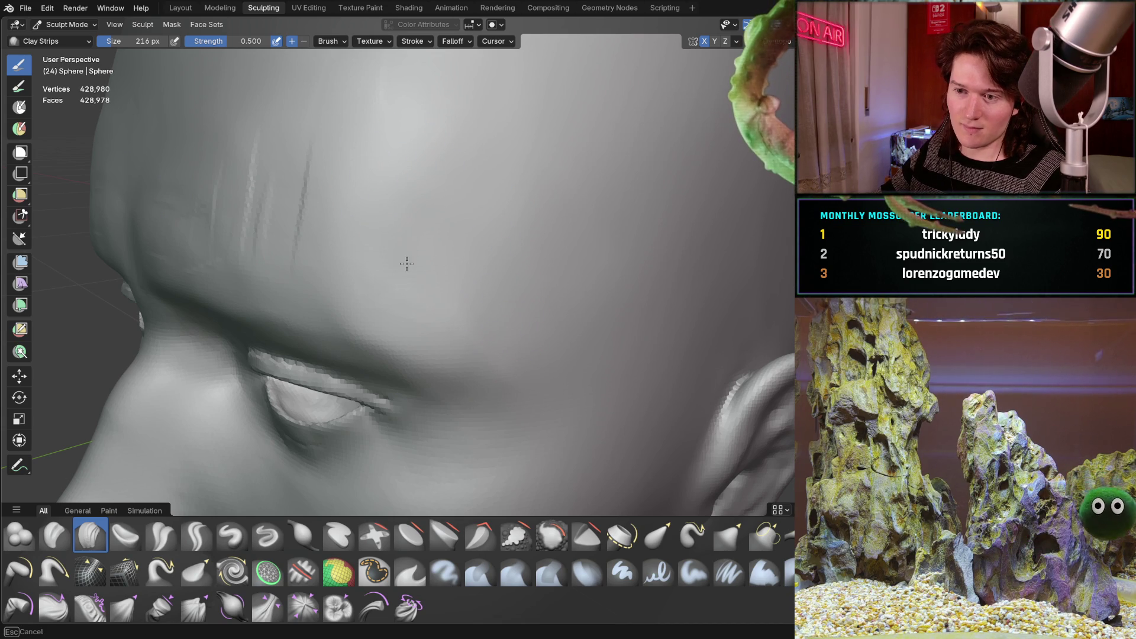
middle_click_drag(498, 257, 495, 273, "shift")
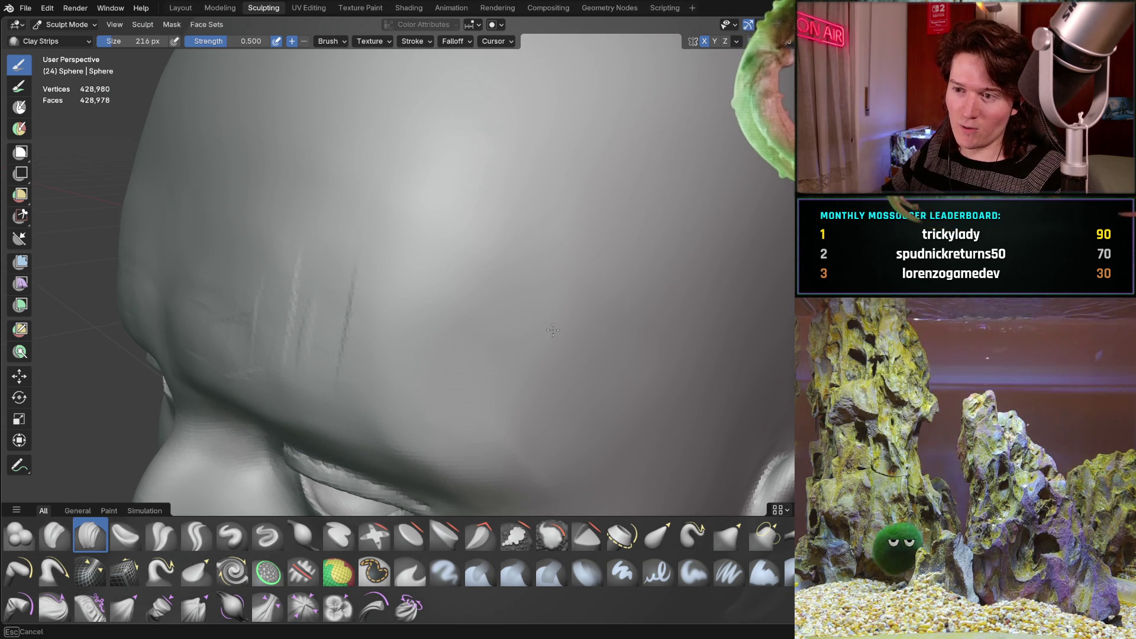
middle_click_drag(362, 254, 426, 256)
left_click_drag(506, 267, 500, 332, "shift")
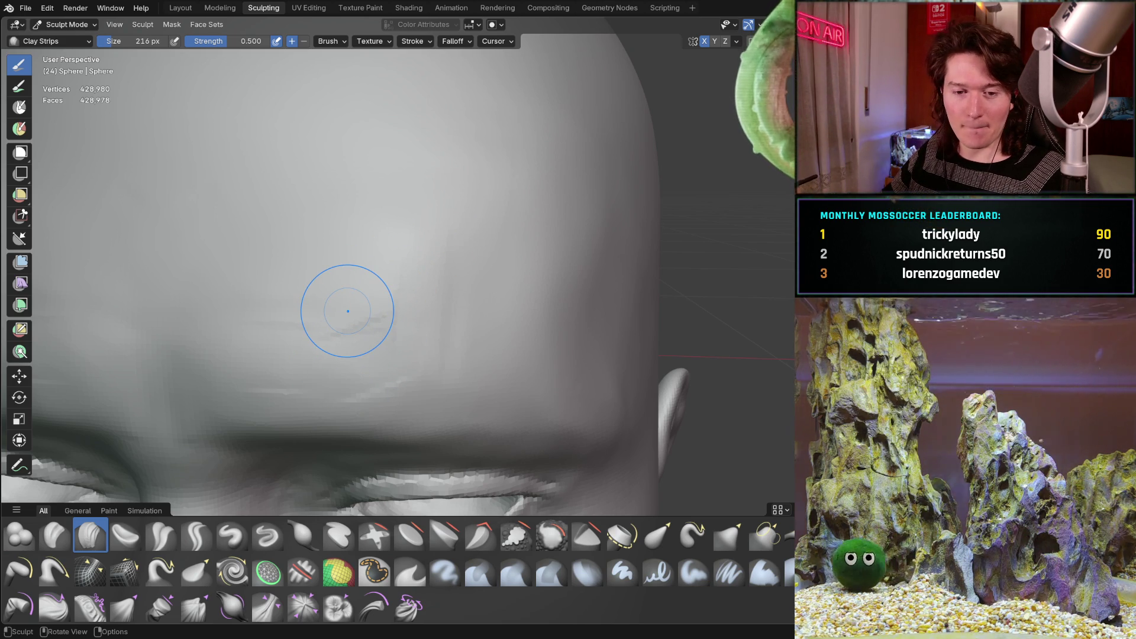
middle_click_drag(381, 293, 406, 284)
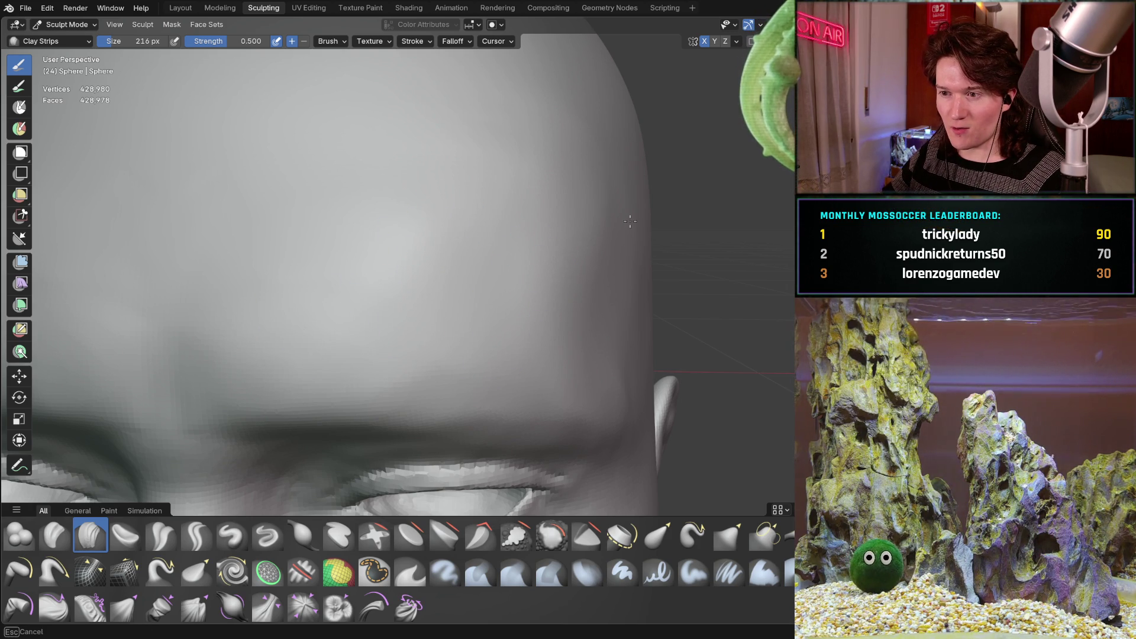
- Lay a clay-strip stroke on the brow and undo the misplaced one
middle_click_drag(580, 208, 534, 195)
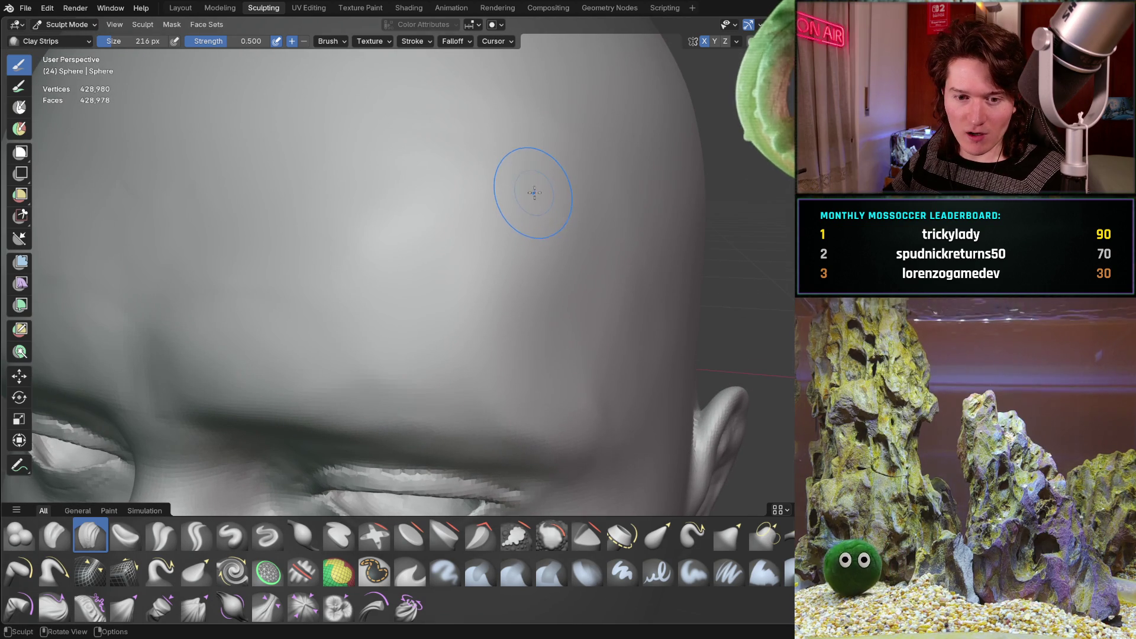
mouse_move(509, 175)
middle_mouse_down()
mouse_move(557, 248)
mouse_move(540, 315)
mouse_move(530, 289)
mouse_move(616, 233)
mouse_move(521, 263)
middle_mouse_up()
scroll(503, 329, "down", 2)
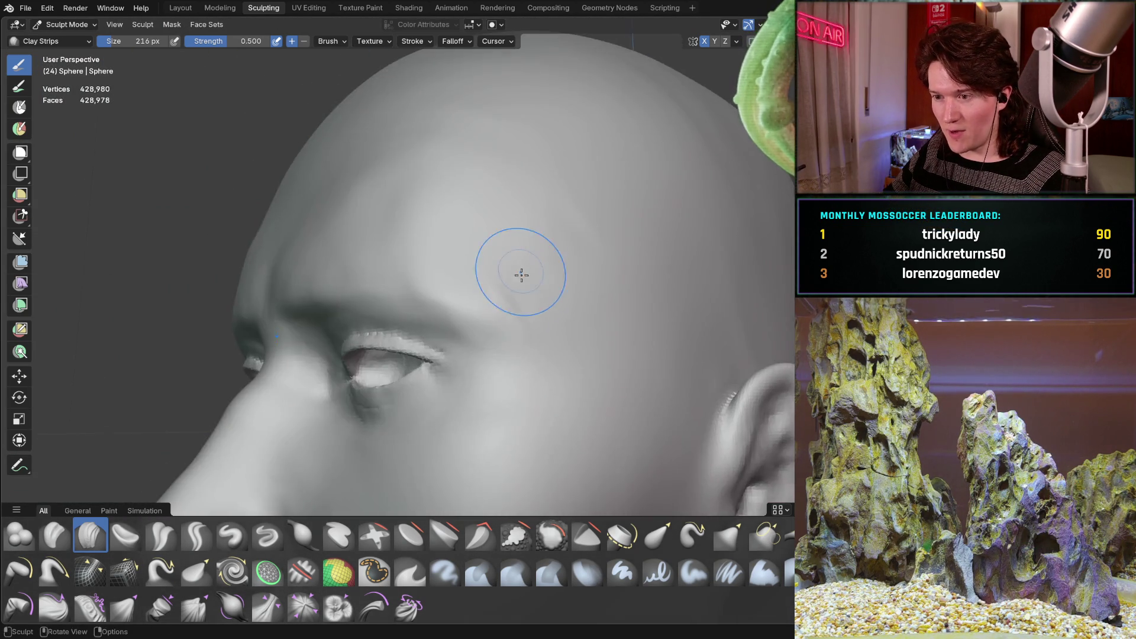
scroll(533, 259, "up", 2)
left_click_drag(609, 355, 556, 260)
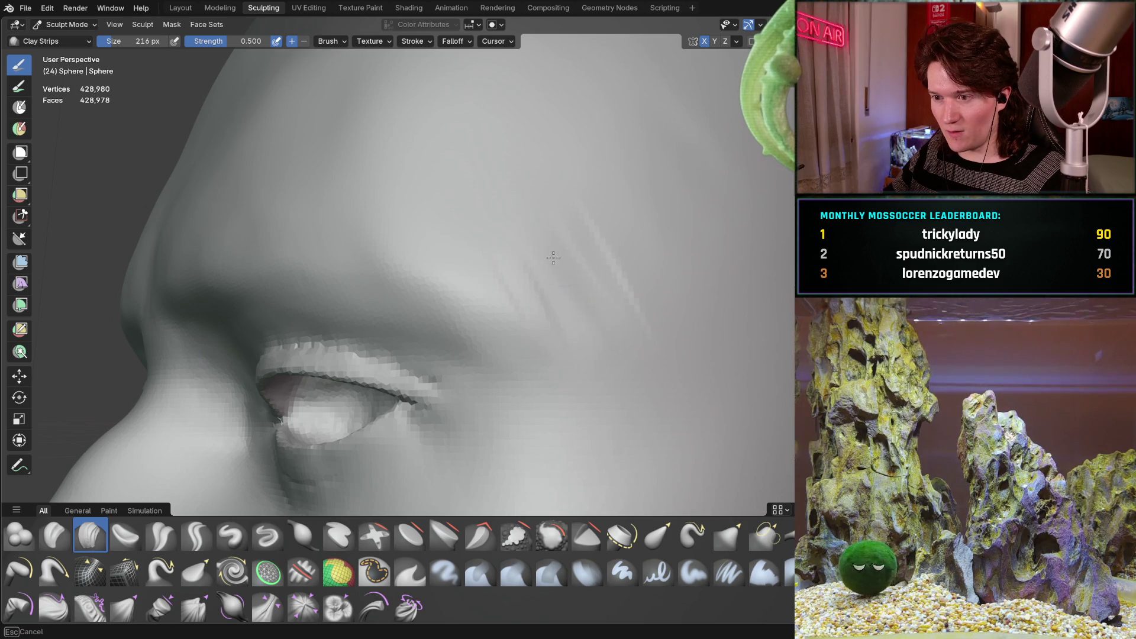
key("ctrl+z")
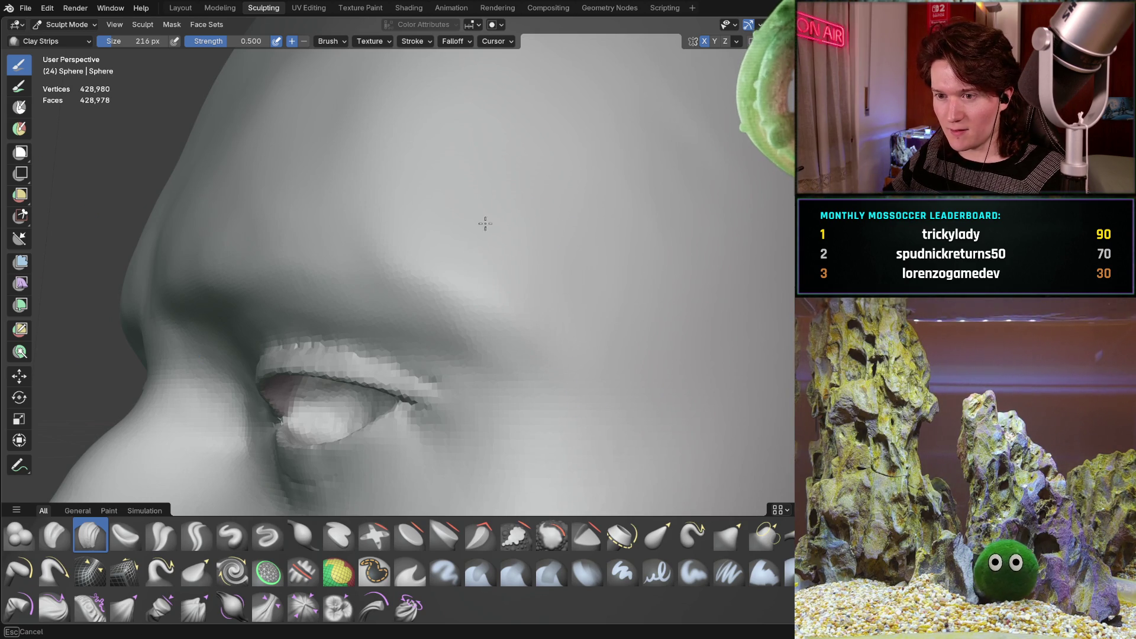
mouse_move(357, 208)
middle_mouse_down()
mouse_move(459, 175)
mouse_move(435, 266)
mouse_move(526, 323)
middle_mouse_up()
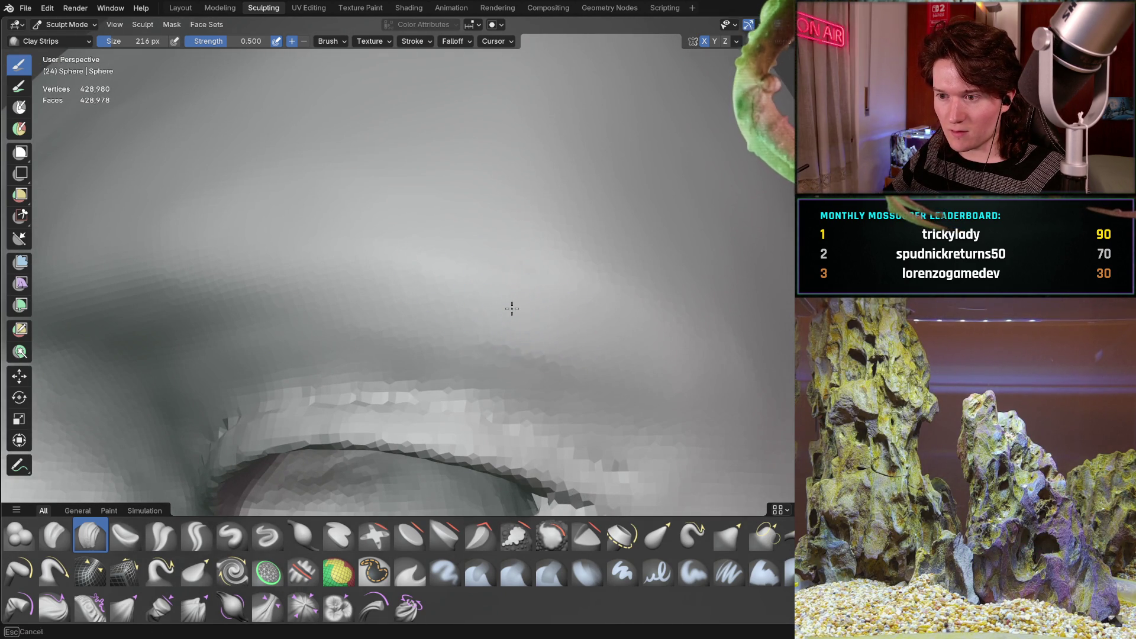
- Build a clay-strip ridge along the brow above the eye and check it frontally
left_click_drag(529, 336, 264, 305)
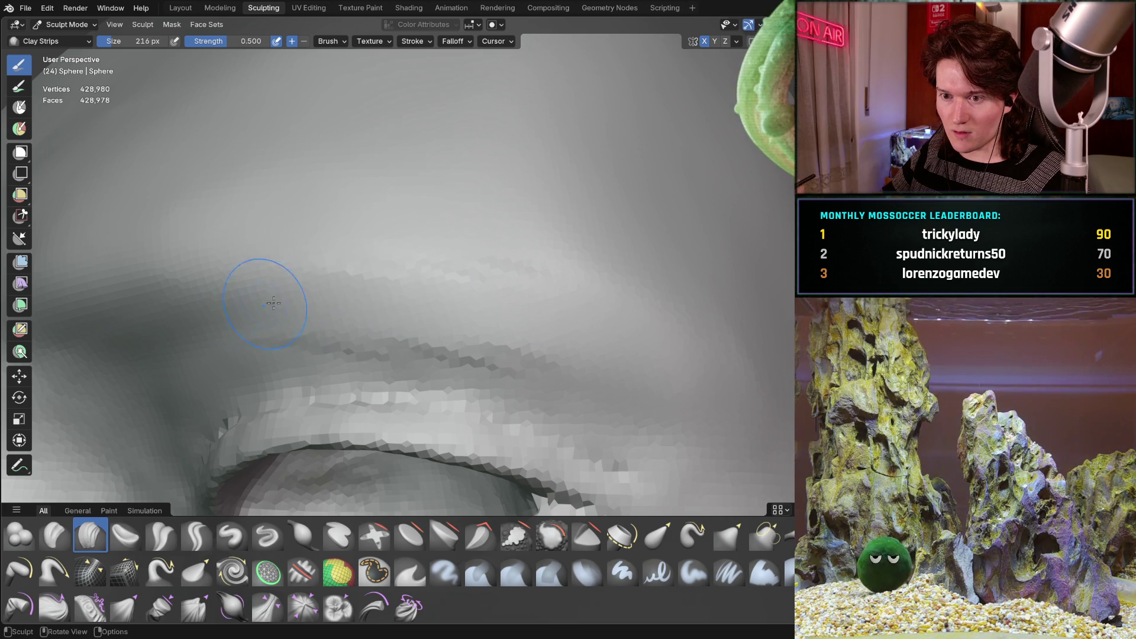
middle_click_drag(256, 306, 220, 299)
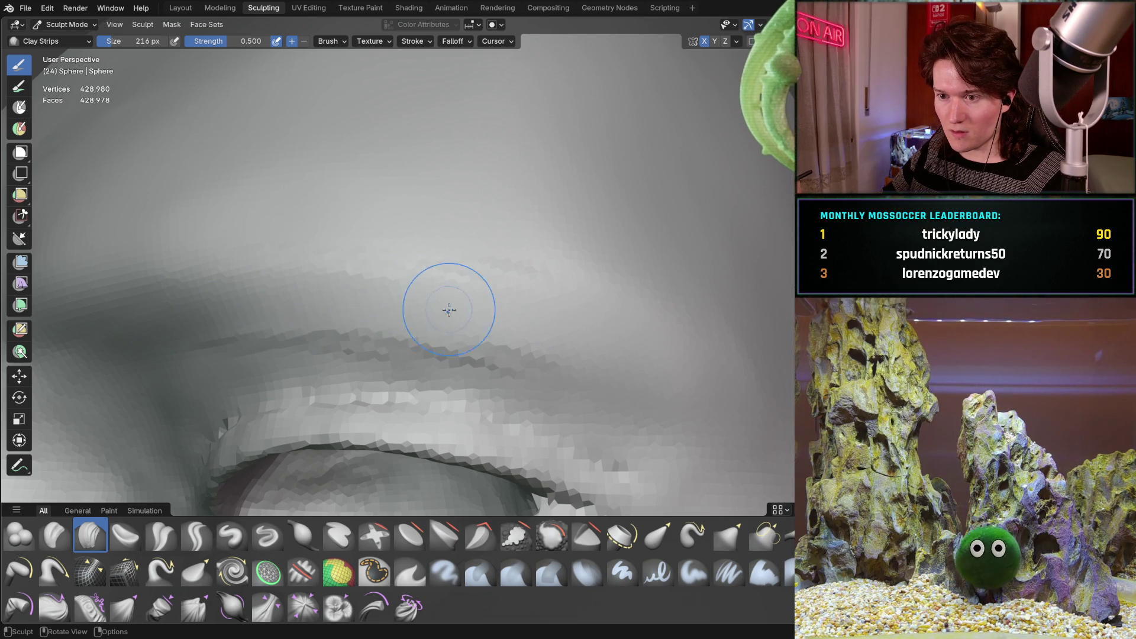
middle_click_drag(540, 307, 577, 345)
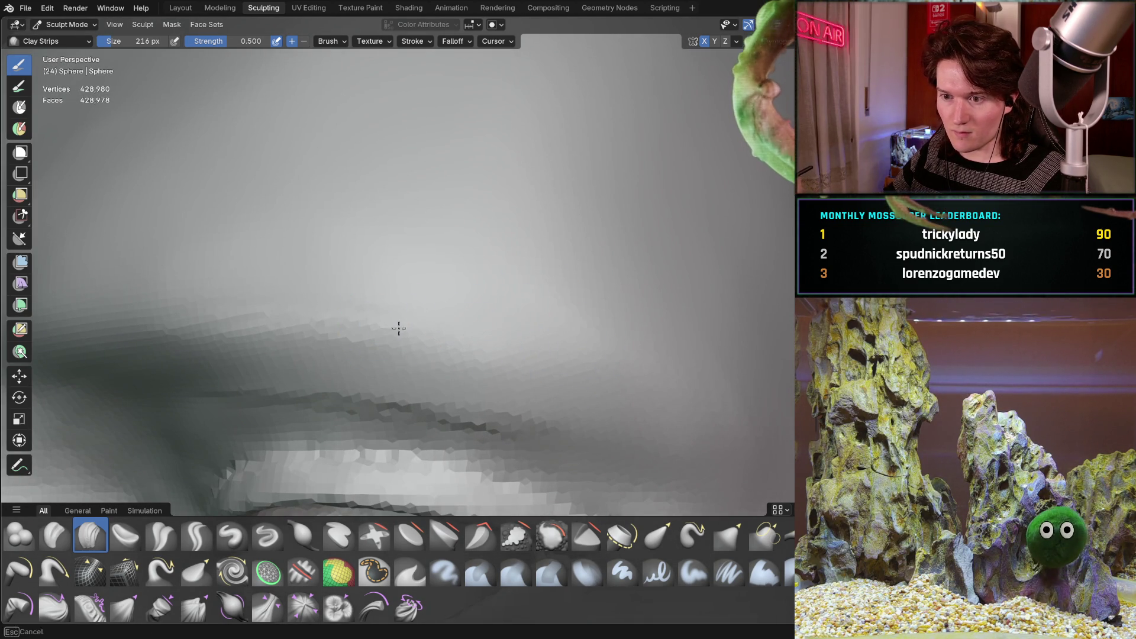
middle_click_drag(255, 307, 301, 276)
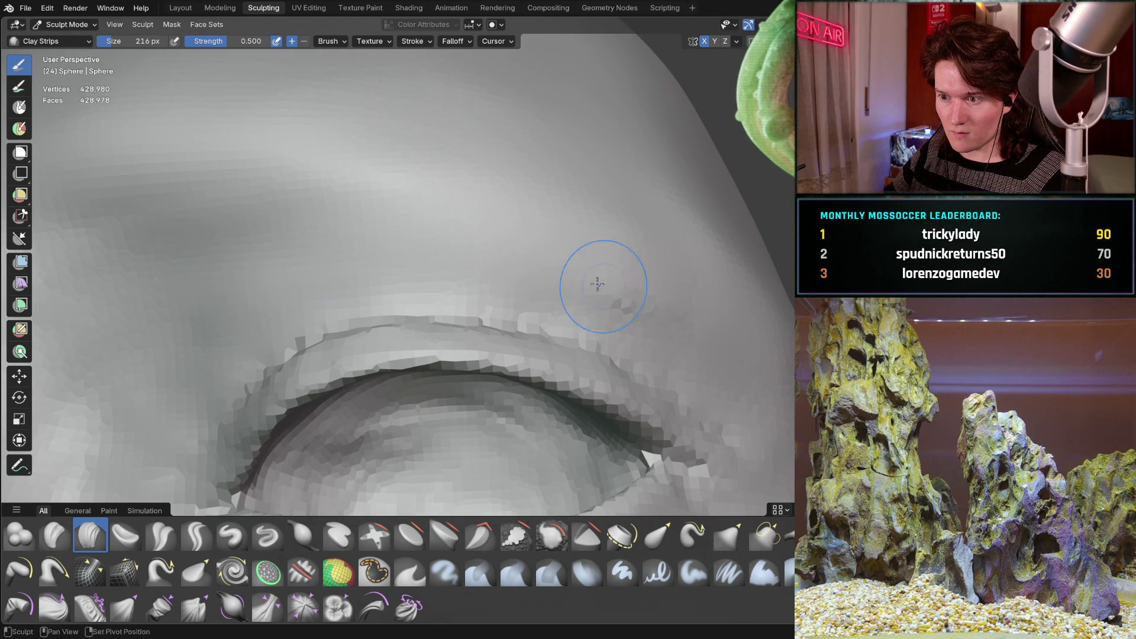
mouse_move(654, 229)
middle_mouse_down()
mouse_move(614, 320)
mouse_move(522, 324)
mouse_move(591, 245)
mouse_move(545, 289)
mouse_move(520, 266)
middle_mouse_up()
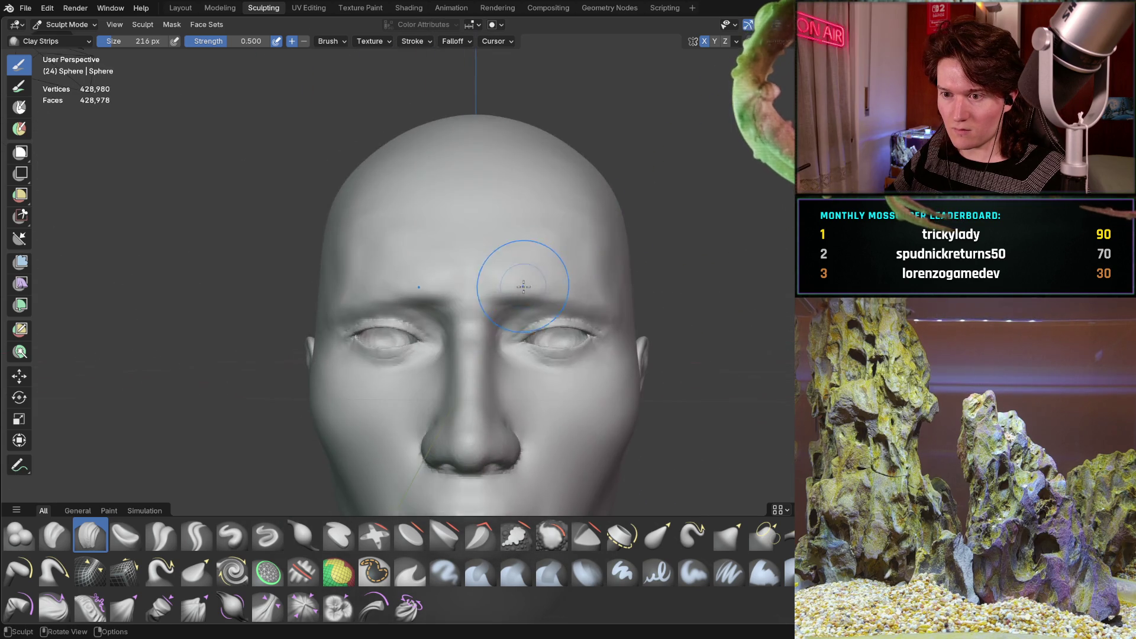
middle_click_drag(518, 311, 561, 295)
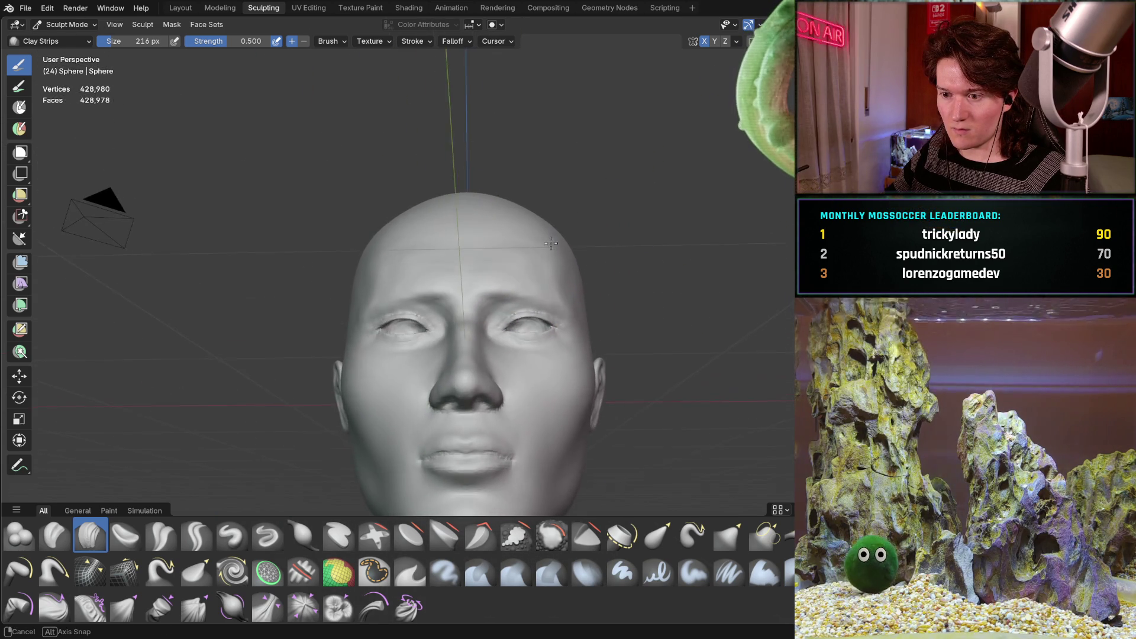
mouse_move(560, 296)
middle_mouse_down()
mouse_move(512, 271)
mouse_move(510, 171)
middle_mouse_up()
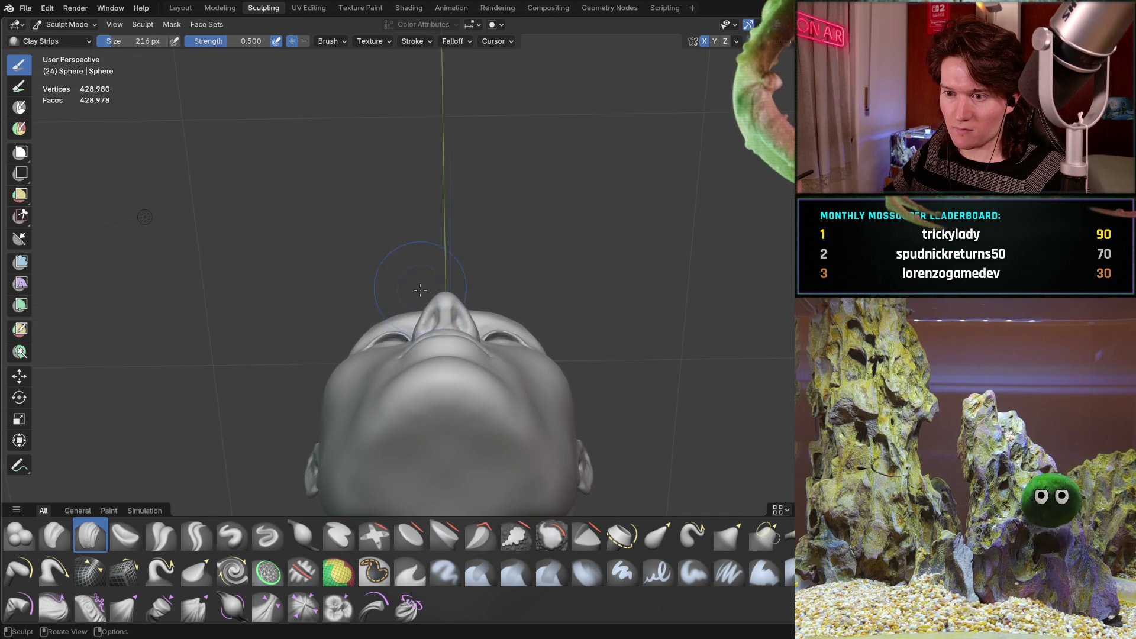
scroll(410, 229, "up", 6)
mouse_move(444, 242)
middle_mouse_down()
mouse_move(401, 261)
mouse_move(429, 280)
middle_mouse_up()
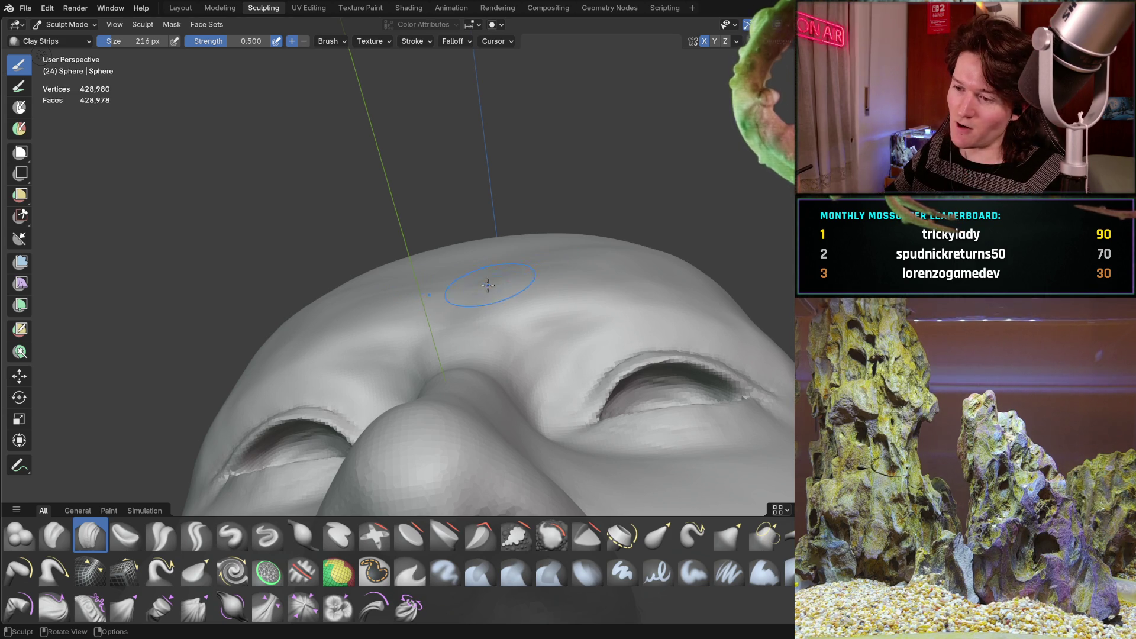
middle_click_drag(496, 280, 498, 286)
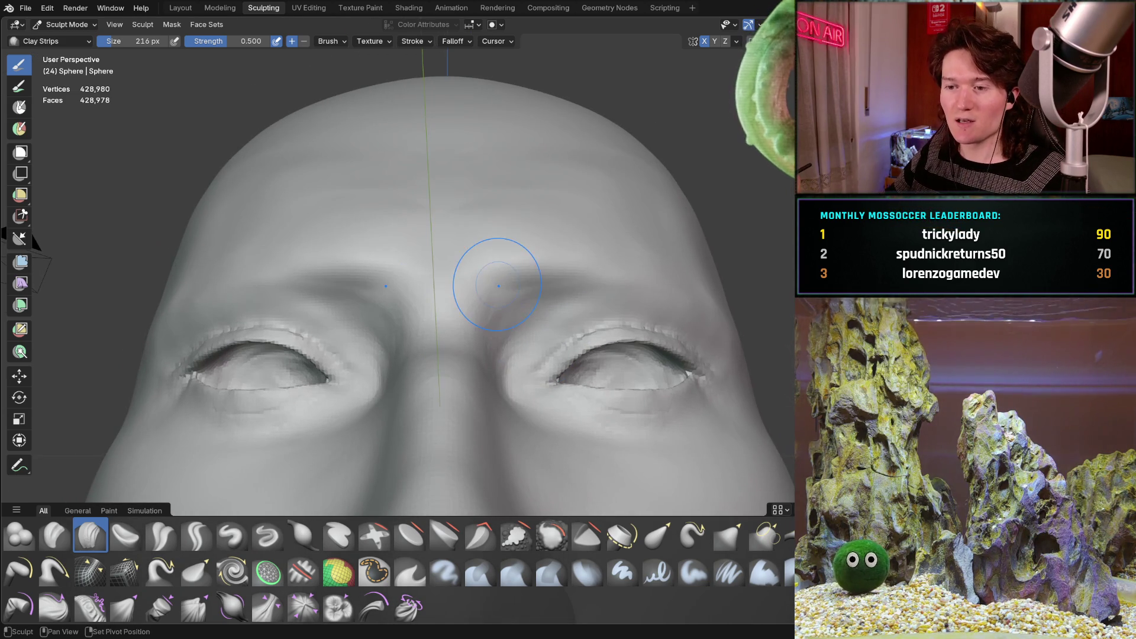
middle_click_drag(506, 246, 500, 323)
scroll(533, 254, "up", 2)
mouse_move(533, 254)
middle_mouse_down()
mouse_move(485, 295)
mouse_move(414, 302)
middle_mouse_up()
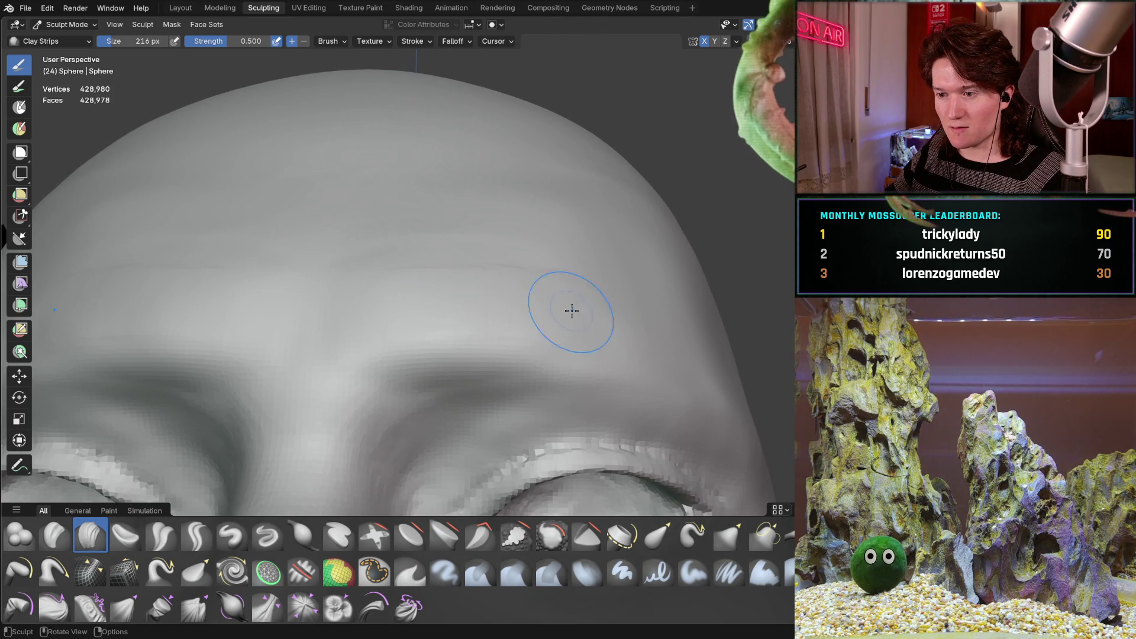
mouse_move(577, 317)
middle_mouse_down()
mouse_move(544, 300)
mouse_move(359, 288)
mouse_move(375, 279)
mouse_move(368, 272)
mouse_move(494, 309)
middle_mouse_up()
scroll(357, 289, "down", 2)
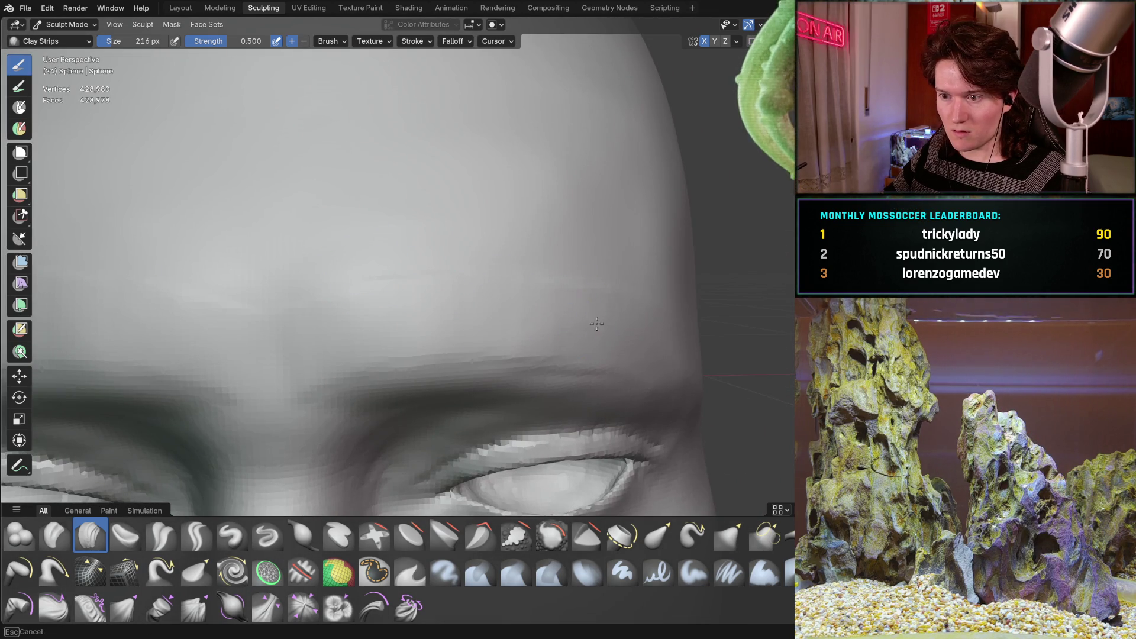
scroll(643, 306, "down", 2)
mouse_move(629, 299)
middle_mouse_down()
mouse_move(413, 272)
mouse_move(544, 262)
middle_mouse_up()
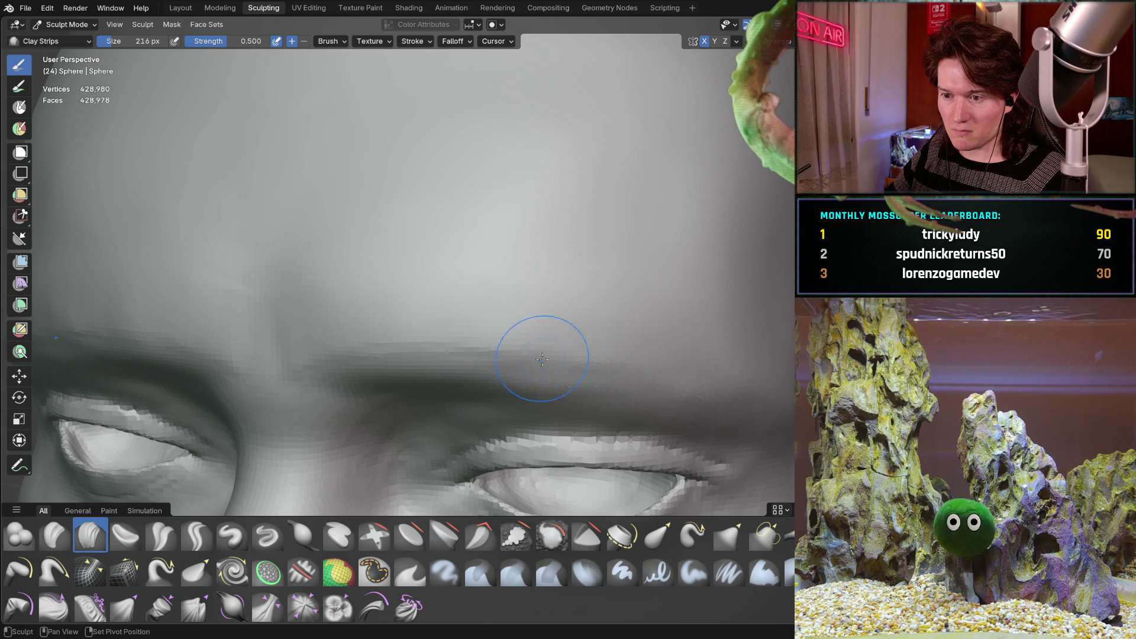
mouse_move(487, 335)
middle_mouse_down()
mouse_move(567, 269)
mouse_move(601, 305)
mouse_move(571, 275)
mouse_move(432, 368)
mouse_move(426, 350)
mouse_move(472, 314)
mouse_move(343, 272)
mouse_move(421, 352)
middle_mouse_up()
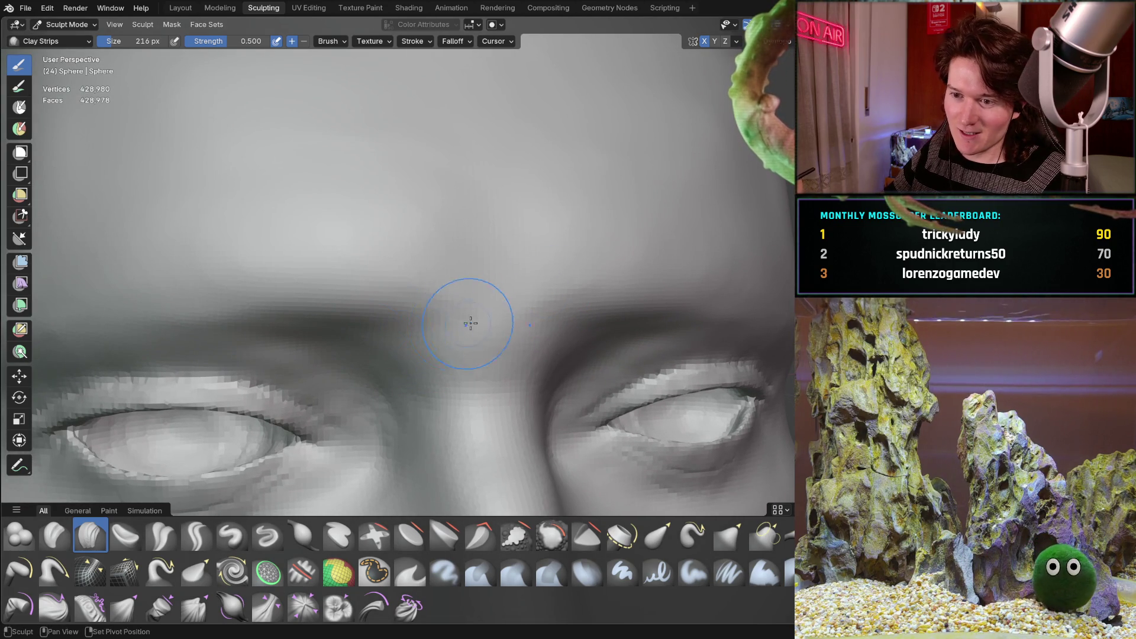
mouse_move(471, 307)
middle_mouse_down()
mouse_move(393, 254)
mouse_move(583, 254)
mouse_move(501, 287)
mouse_move(395, 299)
mouse_move(524, 349)
mouse_move(499, 385)
mouse_move(413, 255)
mouse_move(326, 253)
mouse_move(380, 338)
mouse_move(355, 293)
middle_mouse_up()
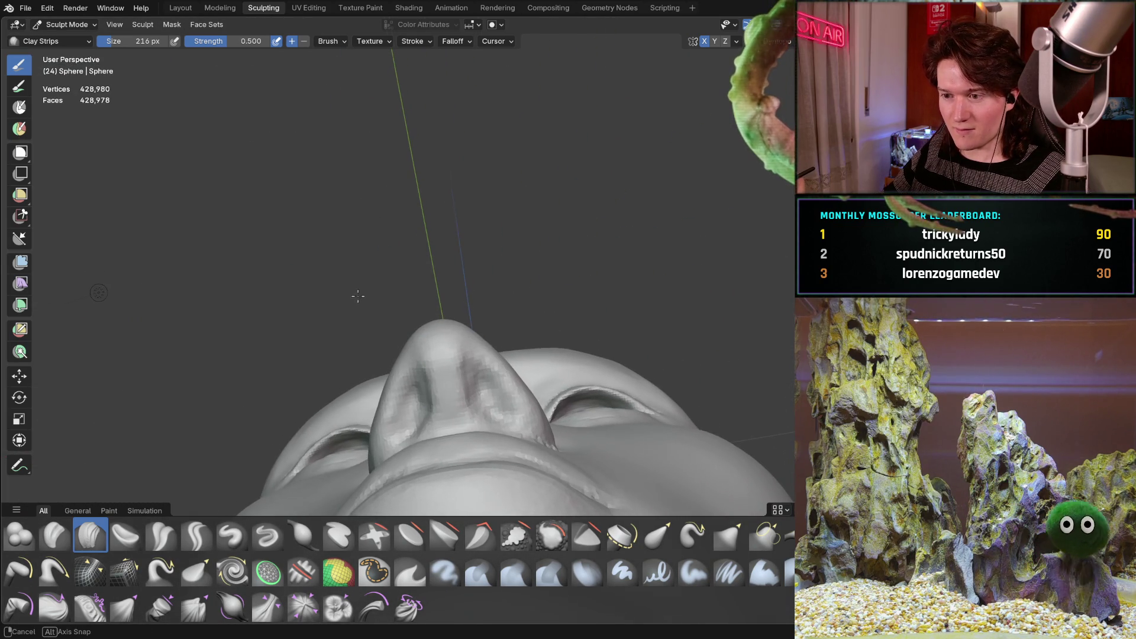
mouse_move(420, 345)
middle_mouse_down()
mouse_move(464, 297)
mouse_move(446, 393)
middle_mouse_up()
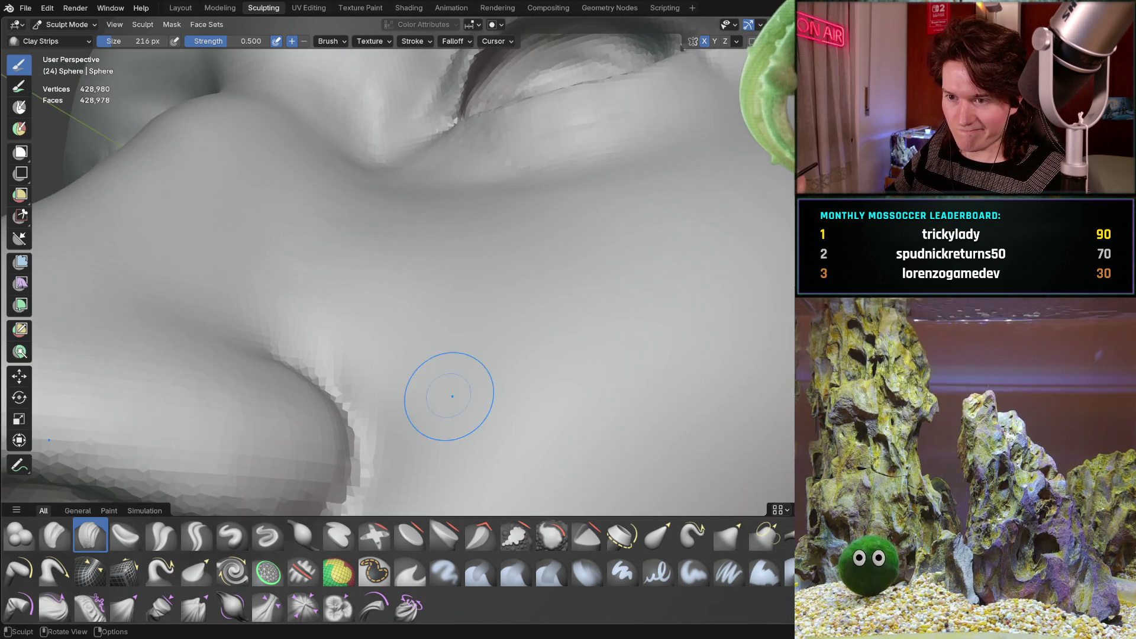
mouse_move(448, 224)
middle_mouse_down()
mouse_move(373, 376)
mouse_move(367, 418)
mouse_move(437, 297)
mouse_move(396, 217)
middle_mouse_up()
scroll(520, 329, "down", 2)
middle_click_drag(520, 329, 499, 294)
scroll(507, 280, "down", 2)
mouse_move(329, 368)
middle_mouse_down()
mouse_move(250, 382)
mouse_move(199, 143)
mouse_move(484, 290)
mouse_move(414, 309)
middle_mouse_up()
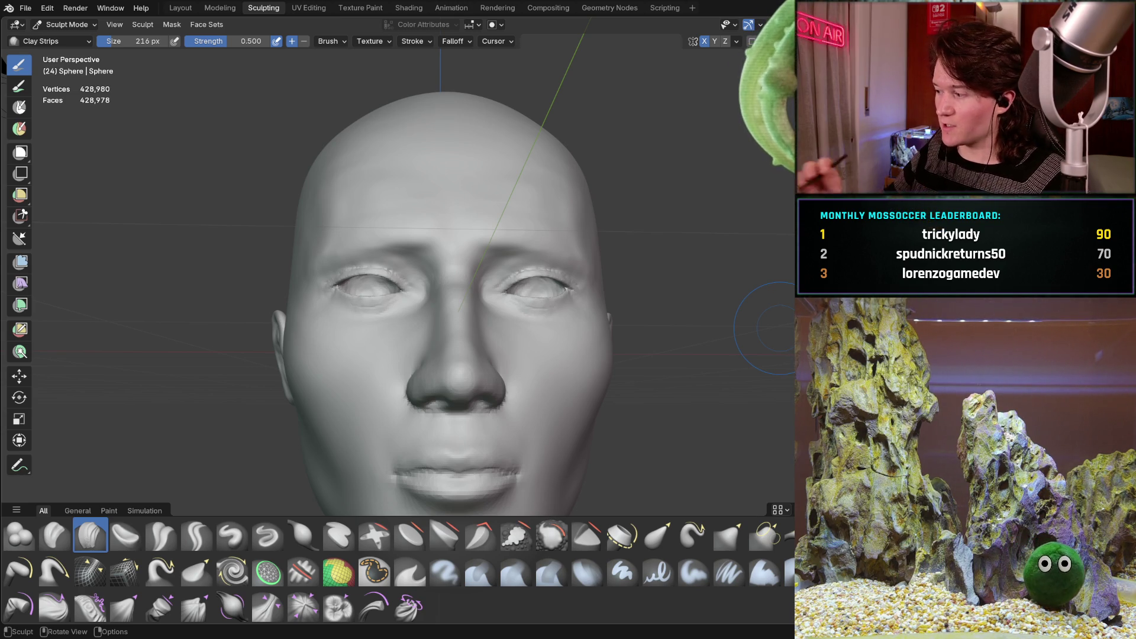
mouse_move(529, 363)
middle_mouse_down()
mouse_move(500, 315)
mouse_move(515, 330)
middle_mouse_up()
- Shrink the sculpt brush to 168 px and sculpt a light stroke along the brow
mouse_move(499, 290)
middle_mouse_down()
mouse_move(520, 317)
mouse_move(499, 270)
mouse_move(515, 267)
middle_mouse_up()
scroll(368, 326, "up", 2)
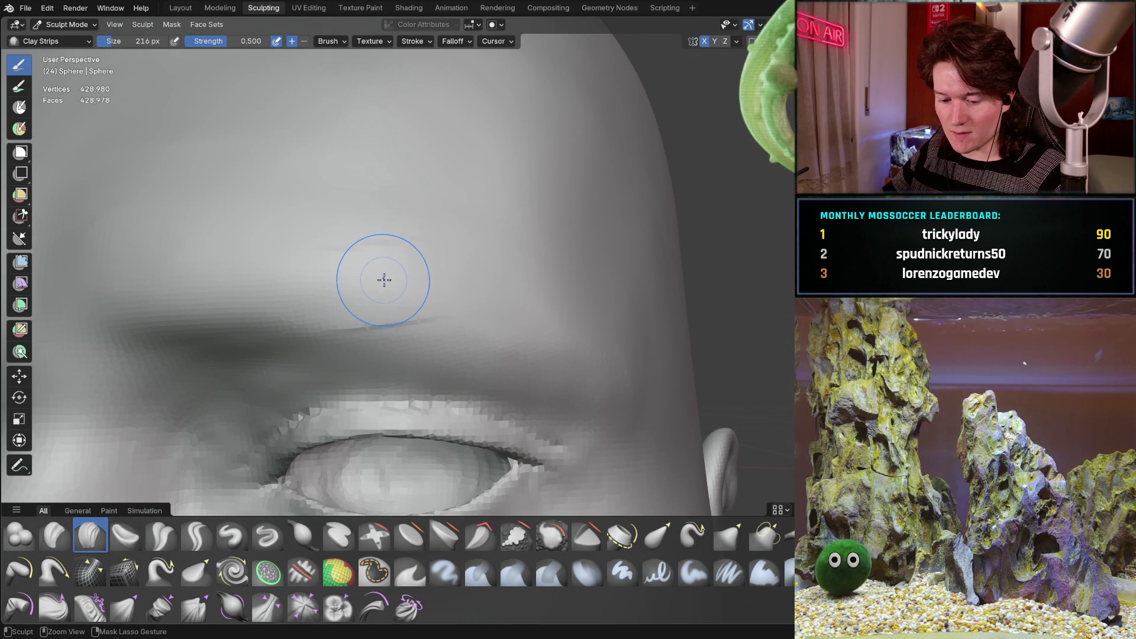
key("f")
left_click(364, 286)
left_click_drag(387, 280, 484, 292)
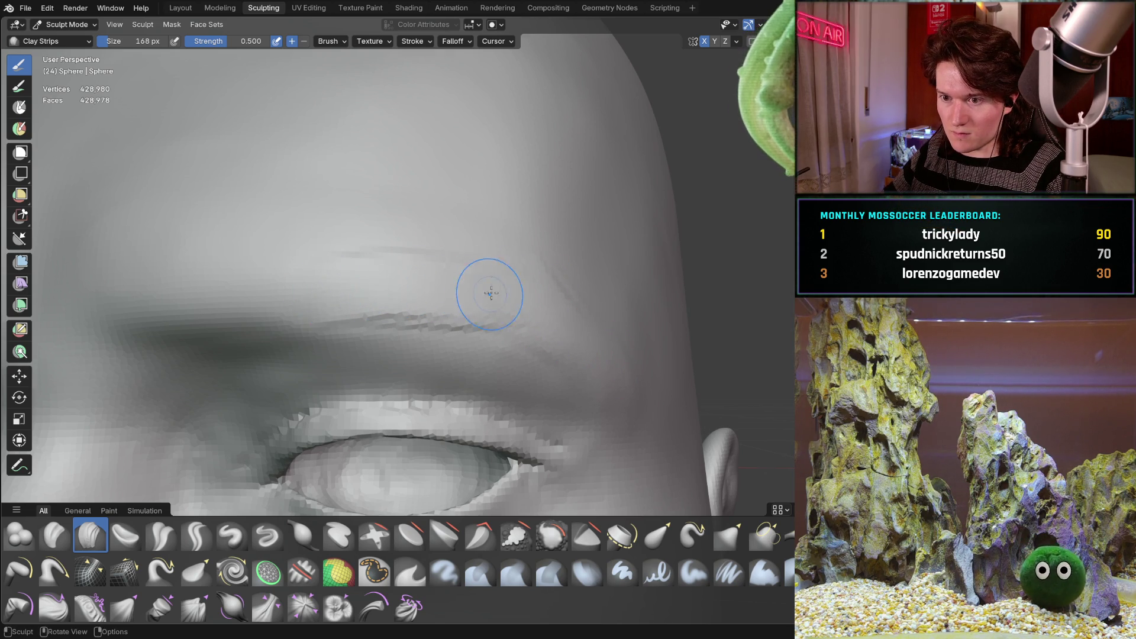
- Inspect the reshaped brow from above, in profile and straight on
middle_click_drag(485, 291, 488, 258)
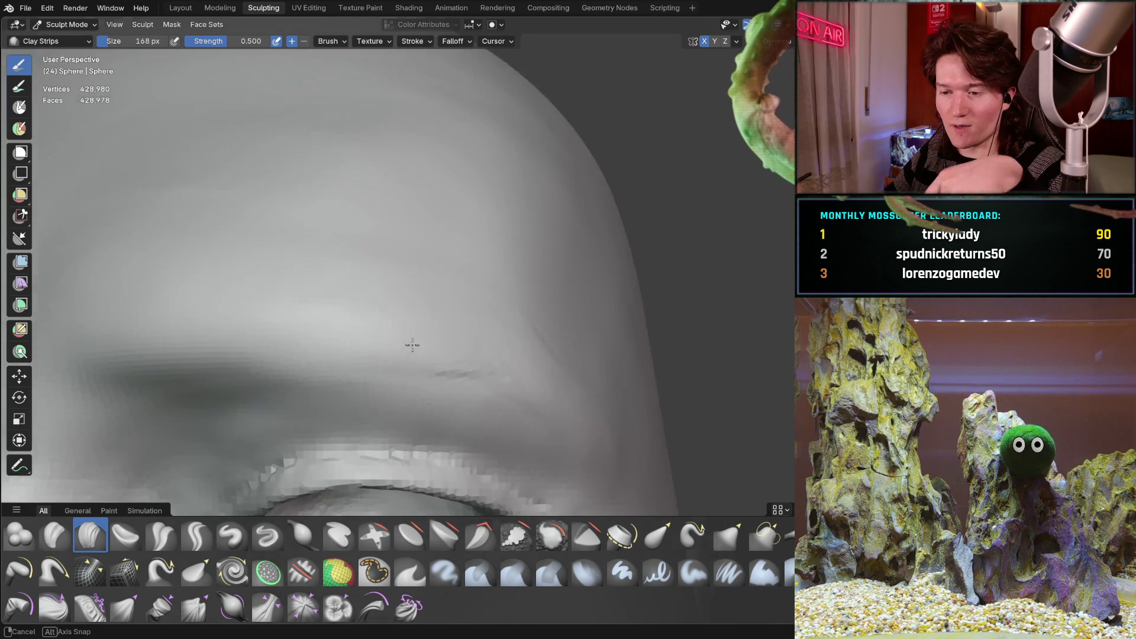
middle_click_drag(388, 354, 402, 340)
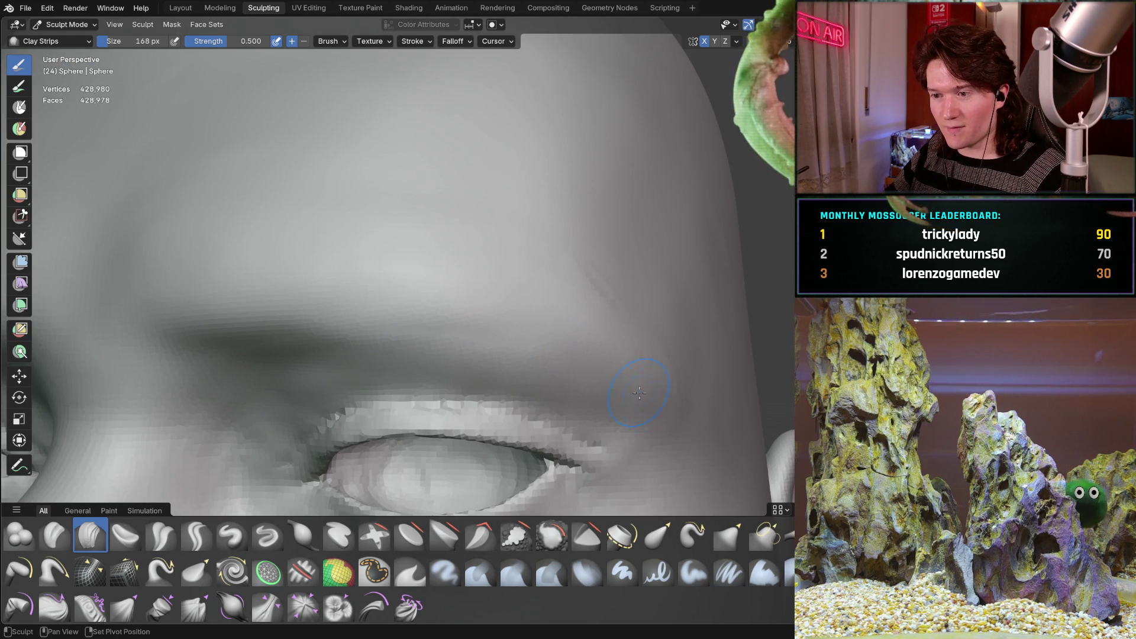
mouse_move(650, 344)
middle_mouse_down()
mouse_move(545, 300)
mouse_move(443, 210)
mouse_move(414, 202)
middle_mouse_up()
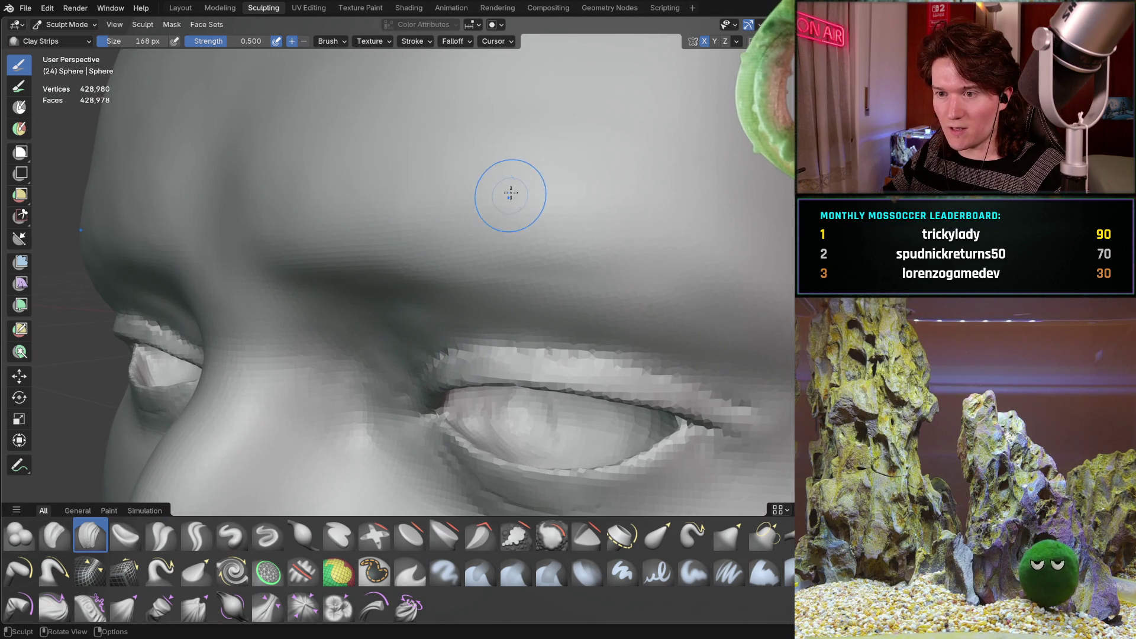
scroll(507, 198, "down", 4)
scroll(261, 412, "down", 3)
middle_click_drag(260, 411, 400, 323)
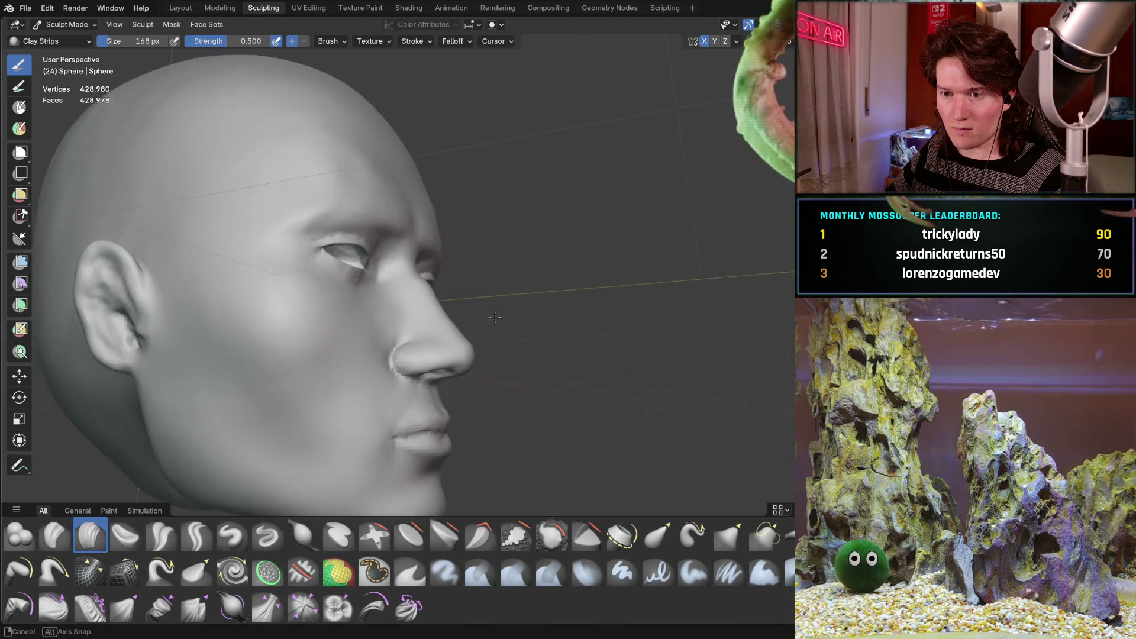
middle_click_drag(399, 322, 660, 248)
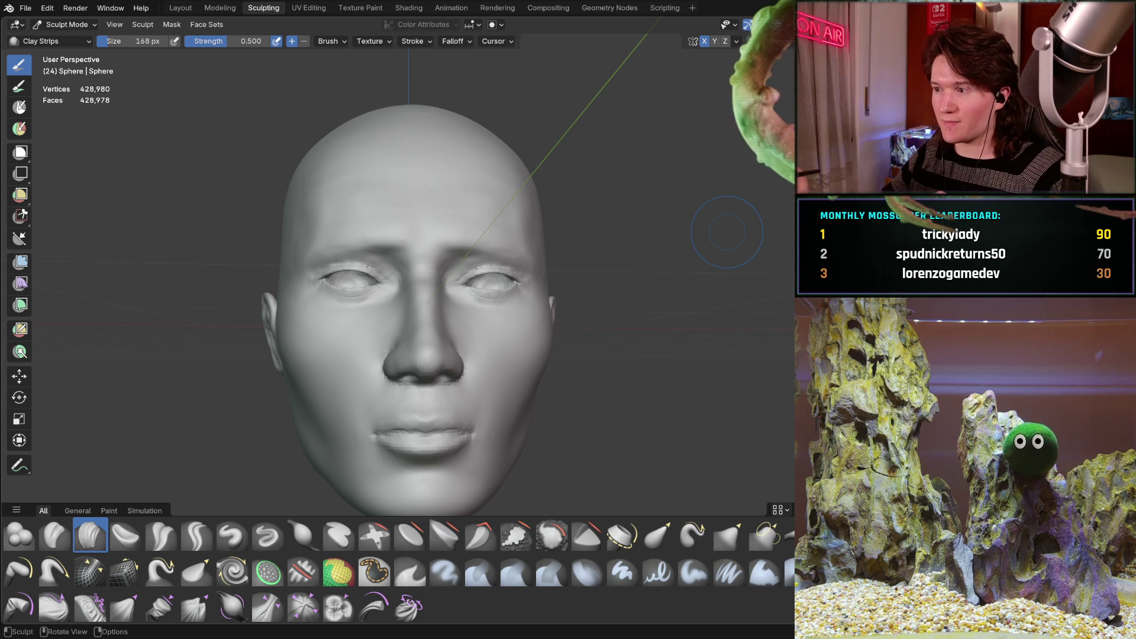
middle_click_drag(444, 293, 428, 298)
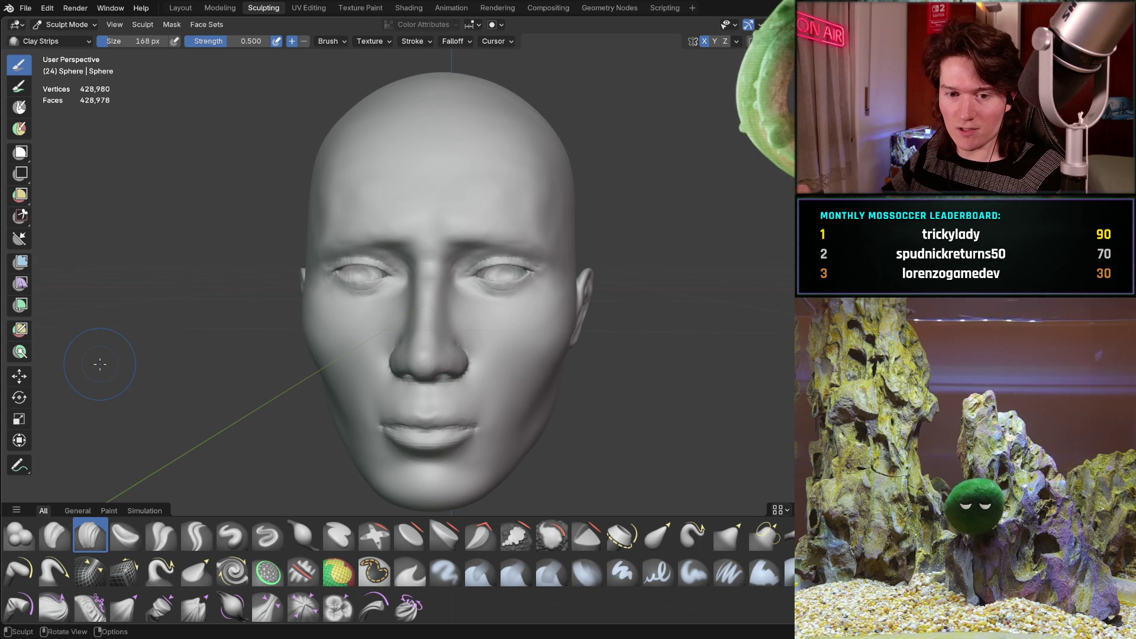
left_click(19, 465)
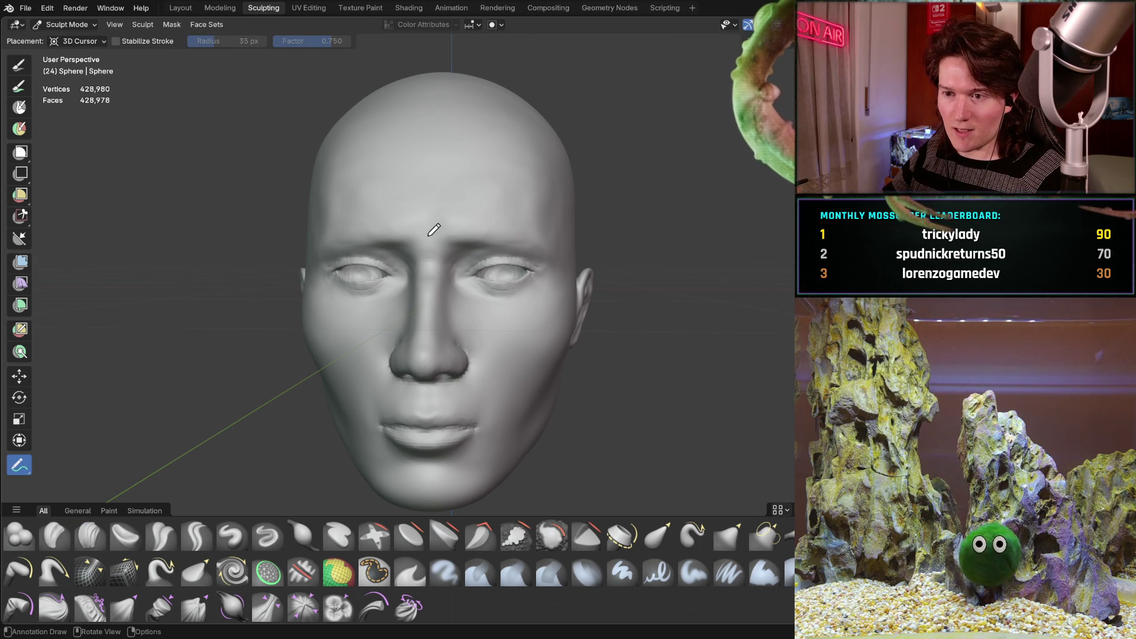
- Sketch blue annotation guide lines along the right brow above the eye
left_click(461, 238)
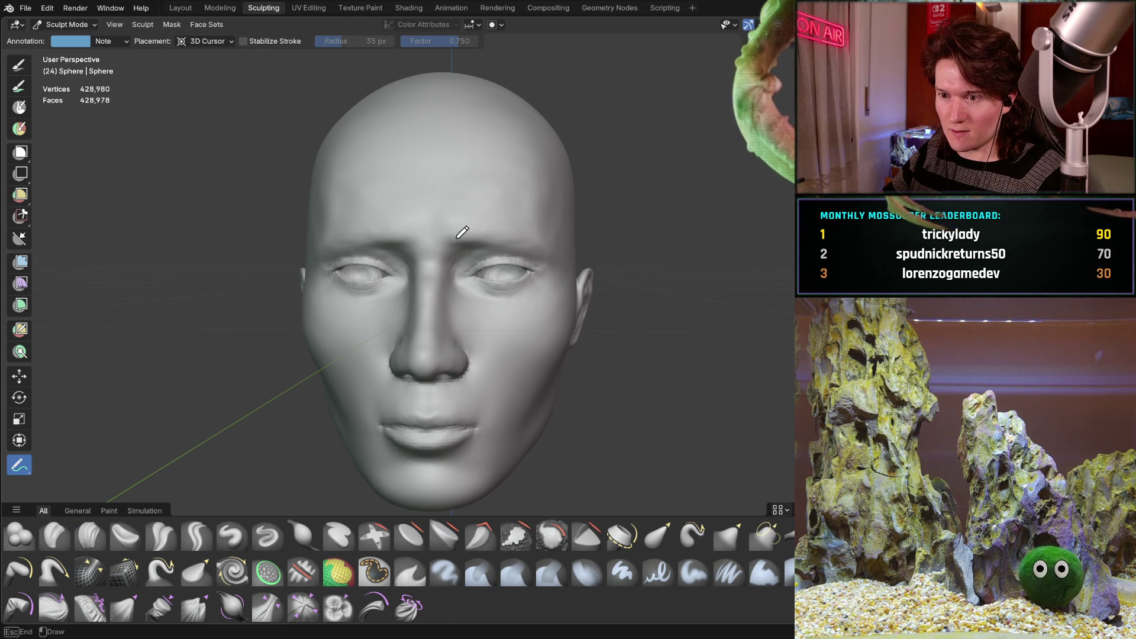
left_click_drag(496, 228, 537, 233)
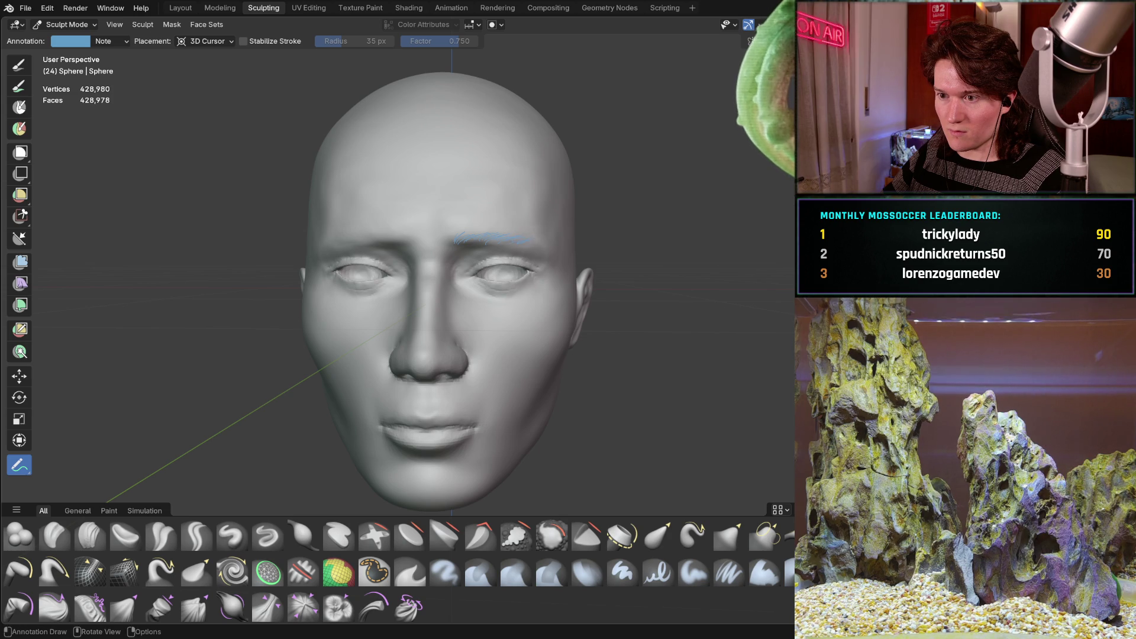
left_click_drag(541, 234, 540, 233)
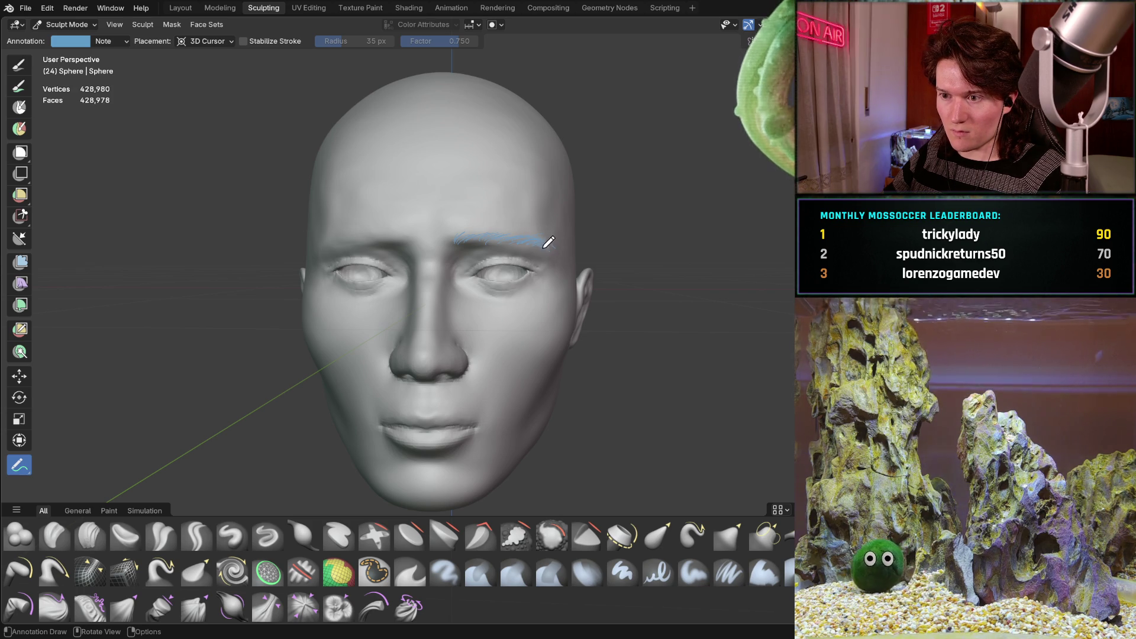
mouse_move(555, 250)
left_mouse_down()
mouse_move(516, 229)
mouse_move(483, 231)
left_mouse_up()
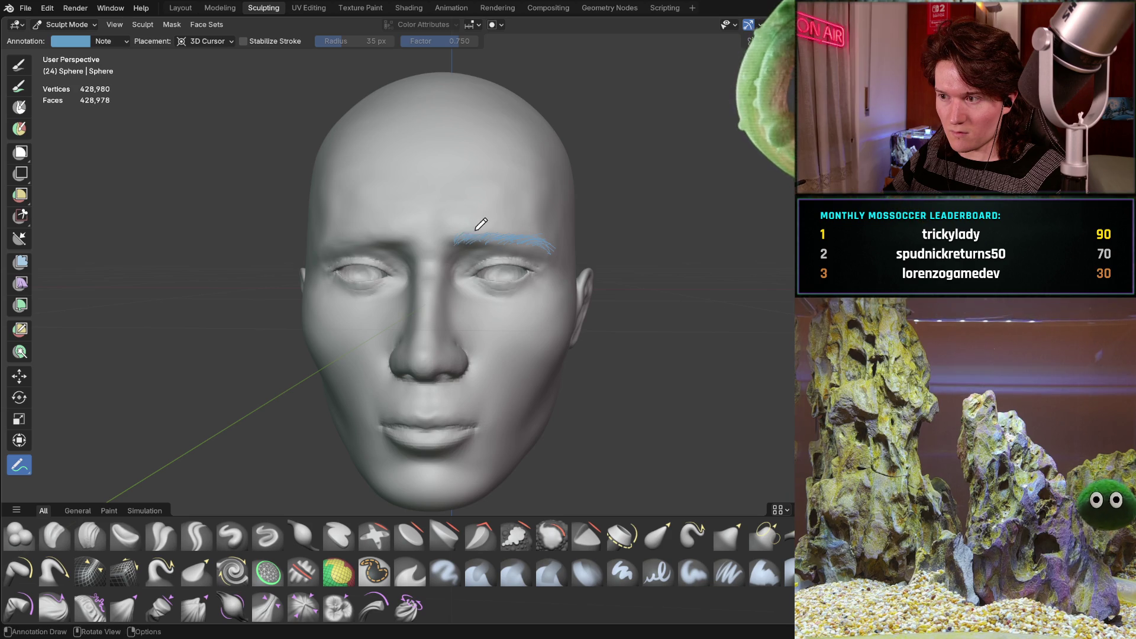
left_click_drag(518, 233, 545, 236)
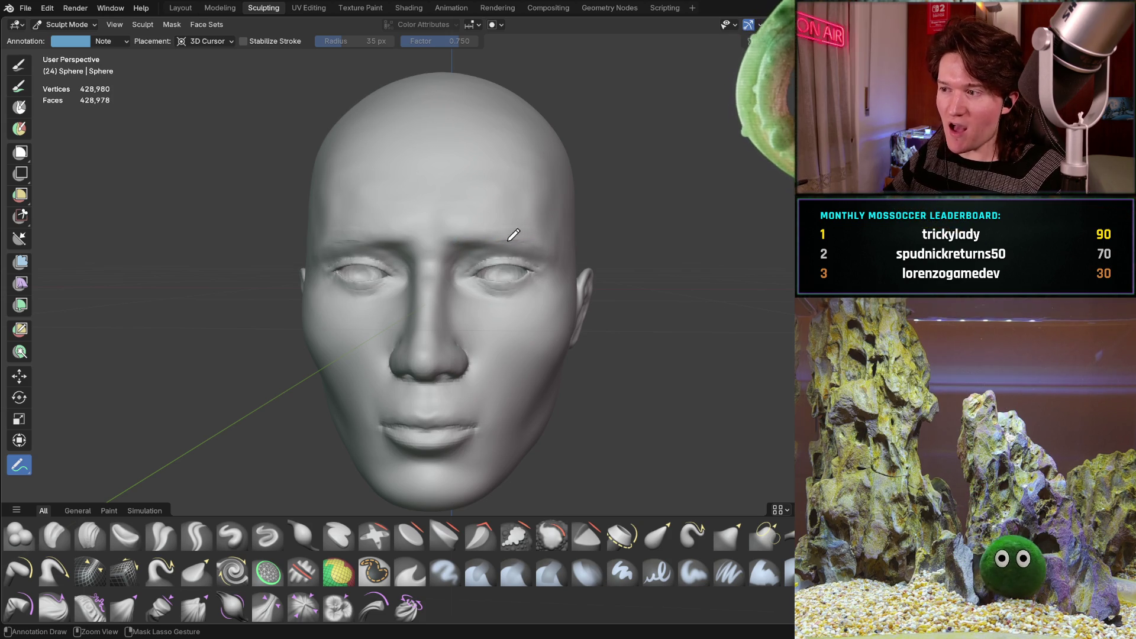
mouse_move(546, 253)
middle_mouse_down()
mouse_move(499, 264)
mouse_move(495, 279)
middle_mouse_up()
scroll(483, 211, "up", 3)
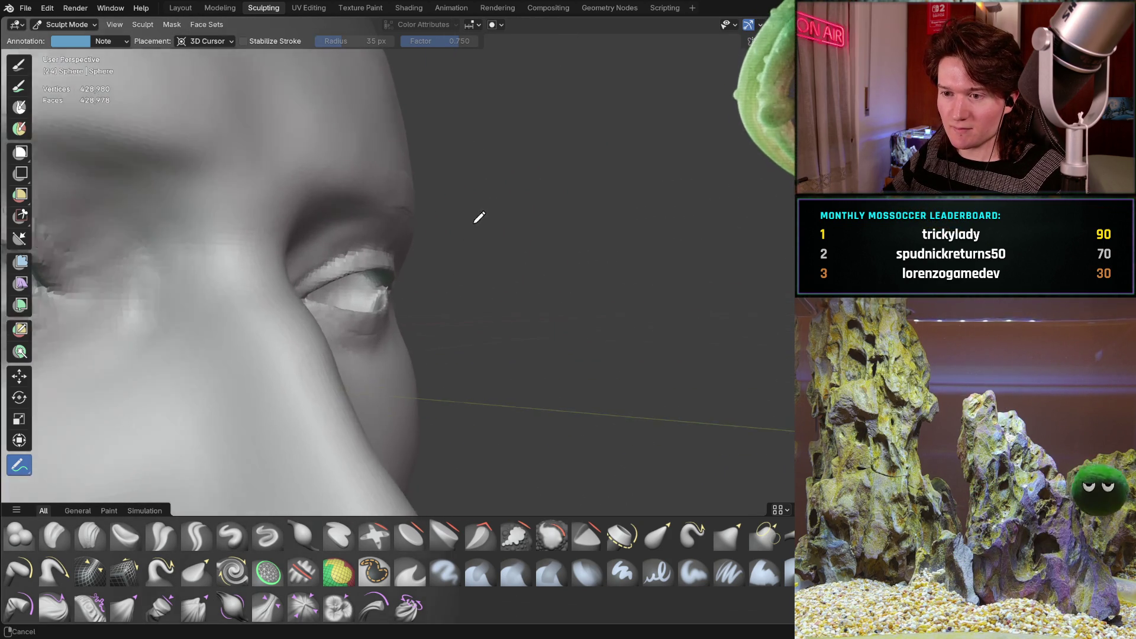
scroll(382, 248, "down", 2)
scroll(382, 248, "up", 4)
middle_click_drag(431, 190, 338, 355, "shift")
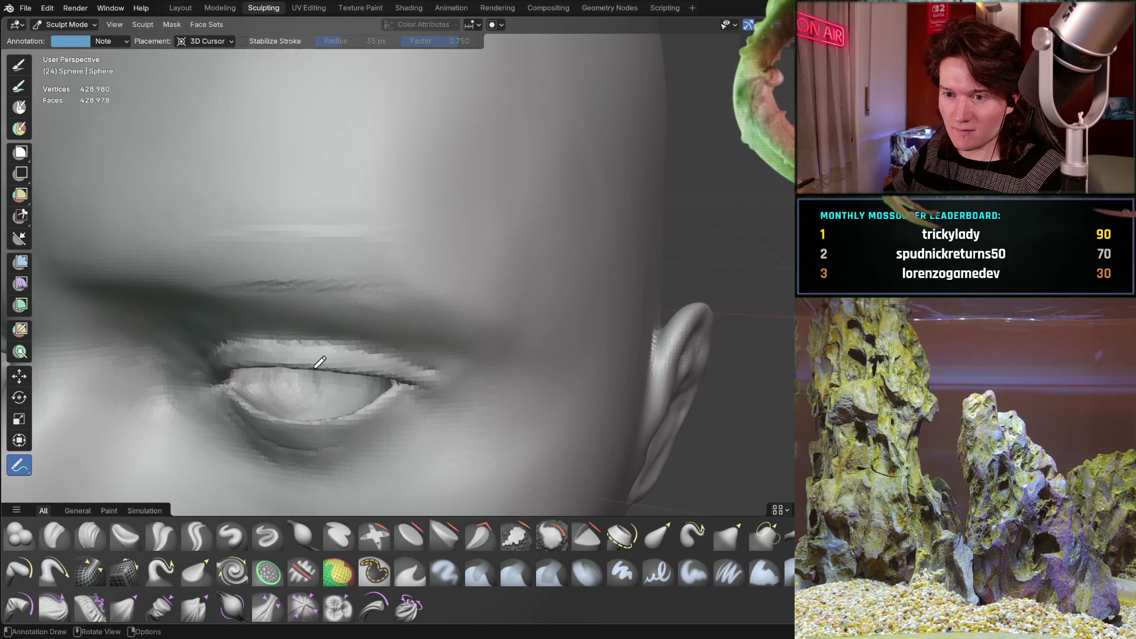
key("c")
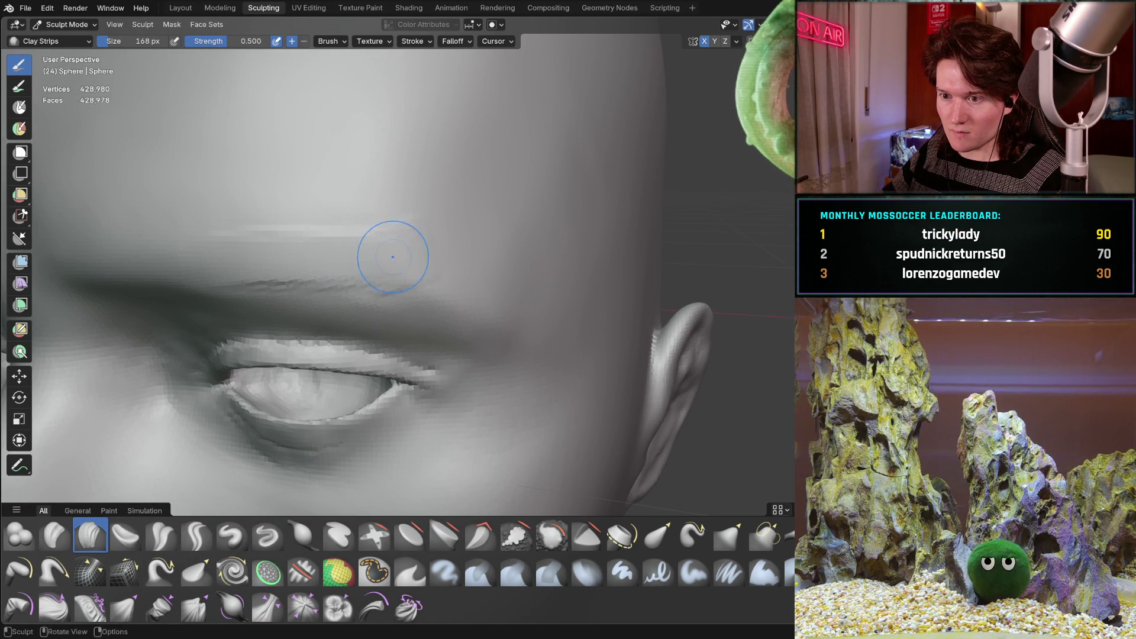
- Smooth away the jagged crease running across the brow with Shift-drag smoothing
middle_click_drag(401, 257, 369, 222)
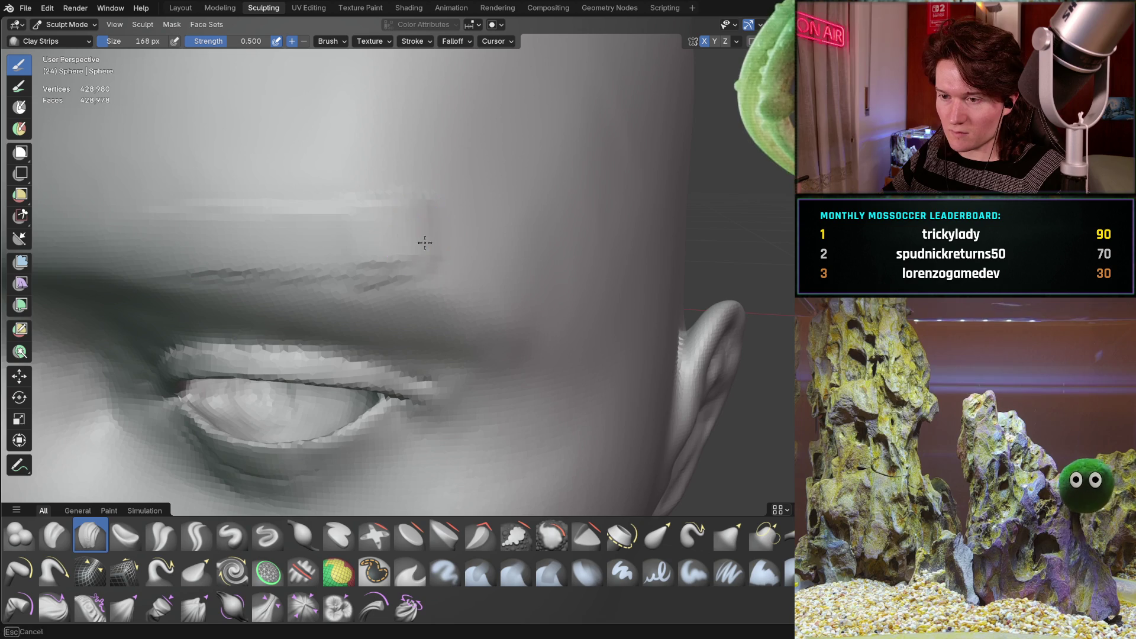
mouse_move(479, 245)
middle_mouse_down()
mouse_move(418, 230)
mouse_move(364, 249)
middle_mouse_up()
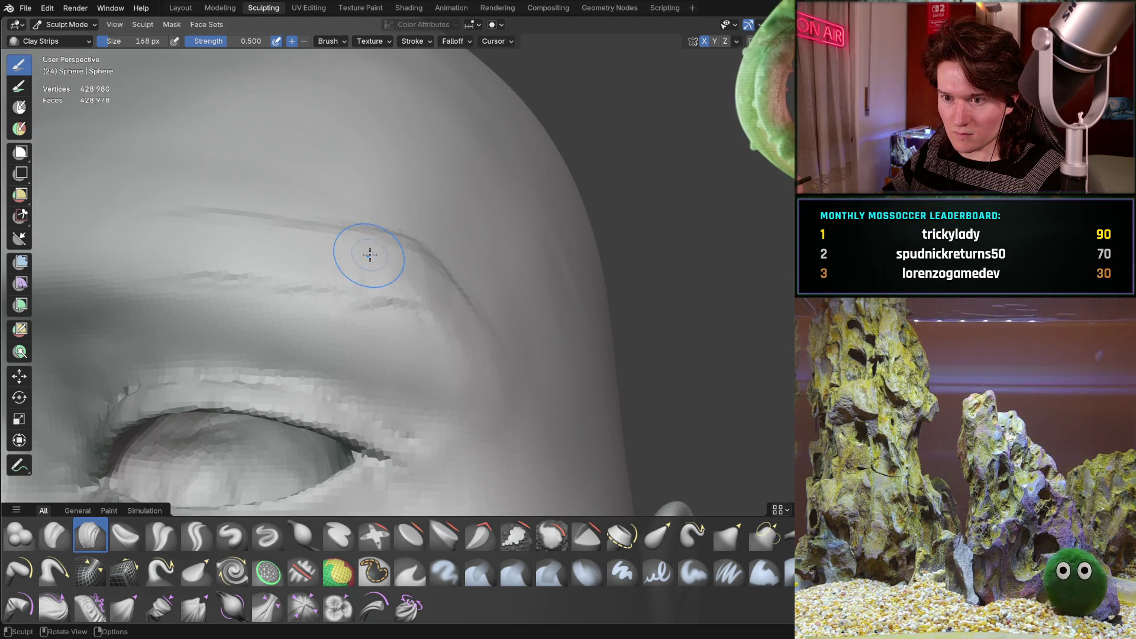
scroll(373, 256, "down", 2)
scroll(373, 257, "down", 2)
scroll(372, 257, "down", 2)
mouse_move(373, 257)
middle_mouse_down()
mouse_move(251, 334)
mouse_move(309, 309)
mouse_move(367, 191)
mouse_move(383, 301)
mouse_move(267, 328)
middle_mouse_up()
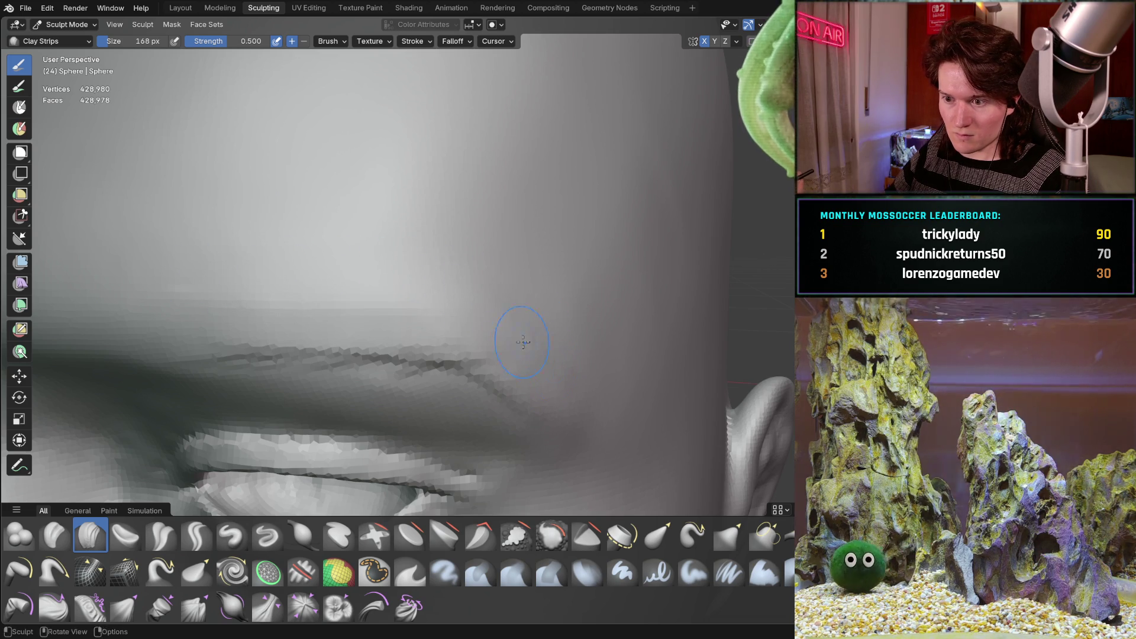
scroll(520, 330, "down", 3)
mouse_move(438, 377)
left_mouse_down("shift")
mouse_move(352, 357)
mouse_move(178, 373)
mouse_move(281, 385)
left_mouse_up("shift")
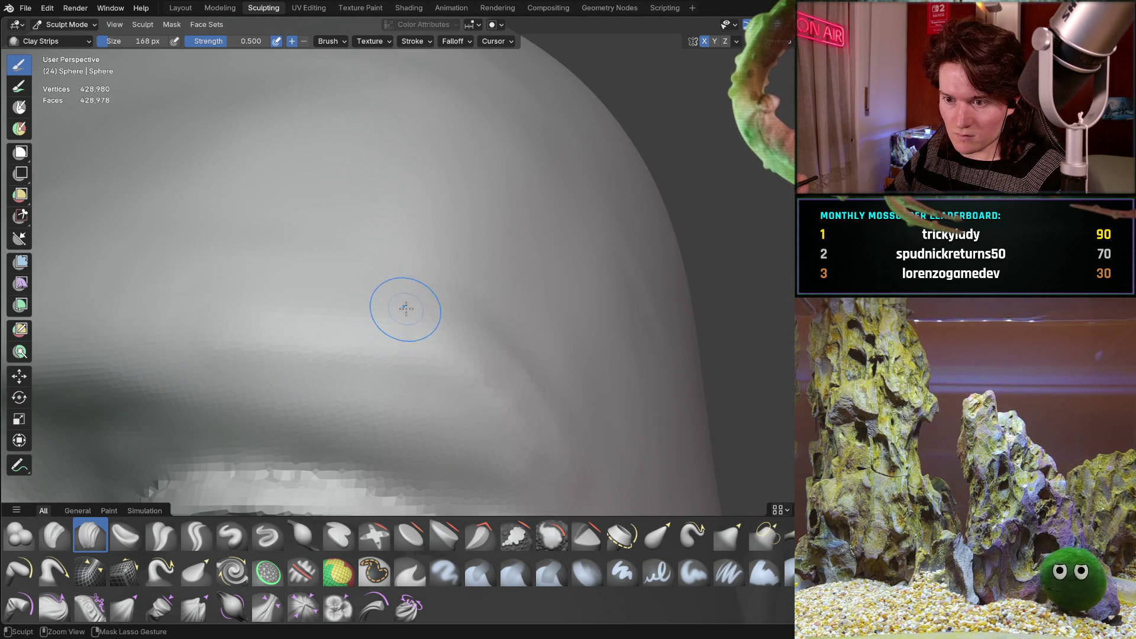
scroll(404, 307, "down", 3)
mouse_move(403, 308)
middle_mouse_down()
mouse_move(242, 403)
mouse_move(391, 279)
middle_mouse_up()
scroll(392, 279, "up", 4)
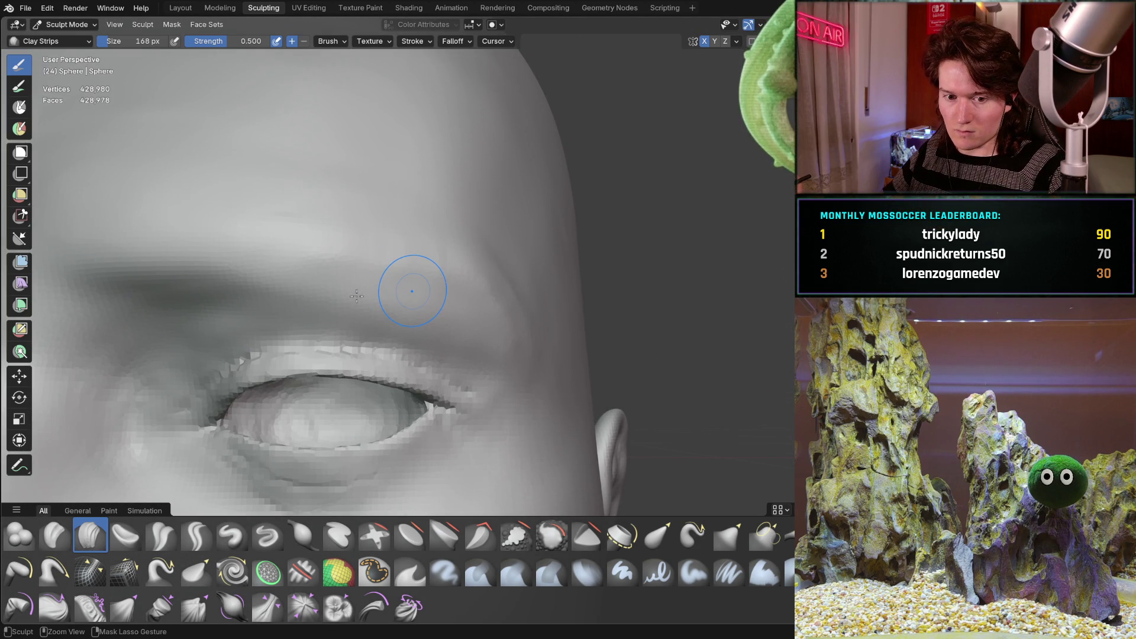
scroll(329, 300, "down", 1)
mouse_move(246, 287)
middle_mouse_down()
mouse_move(158, 315)
mouse_move(128, 310)
mouse_move(322, 279)
mouse_move(314, 309)
mouse_move(302, 296)
mouse_move(548, 307)
mouse_move(320, 307)
middle_mouse_up()
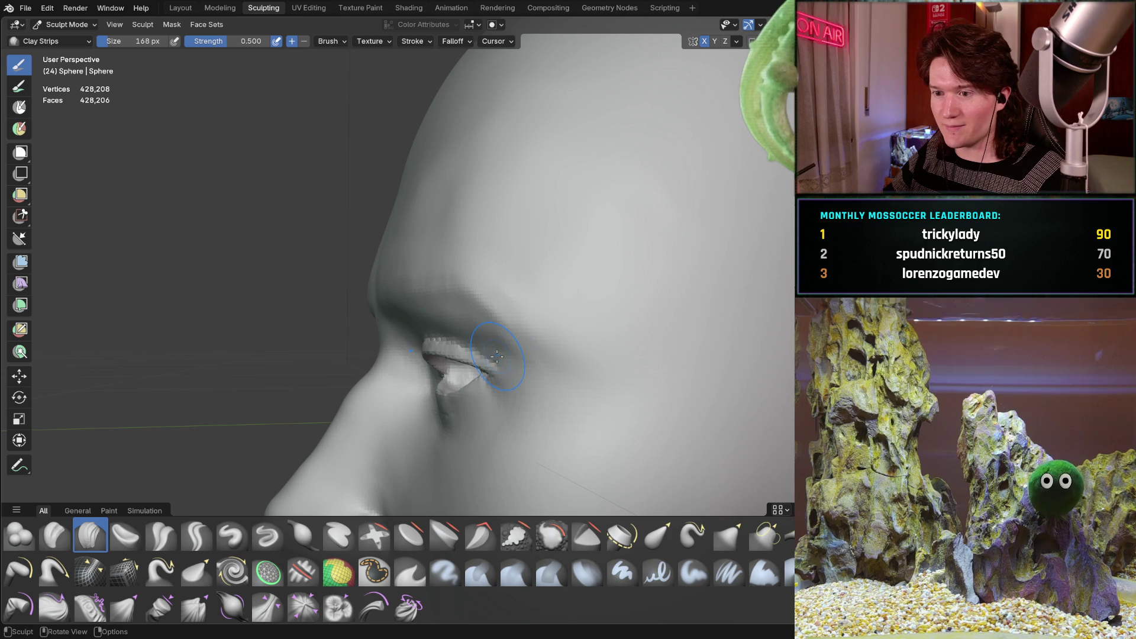
- Deepen the brow crease above the eye with a Clay Strips stroke, inspecting it from below and front
mouse_move(502, 330)
middle_mouse_down()
mouse_move(418, 350)
mouse_move(458, 296)
mouse_move(456, 305)
middle_mouse_up()
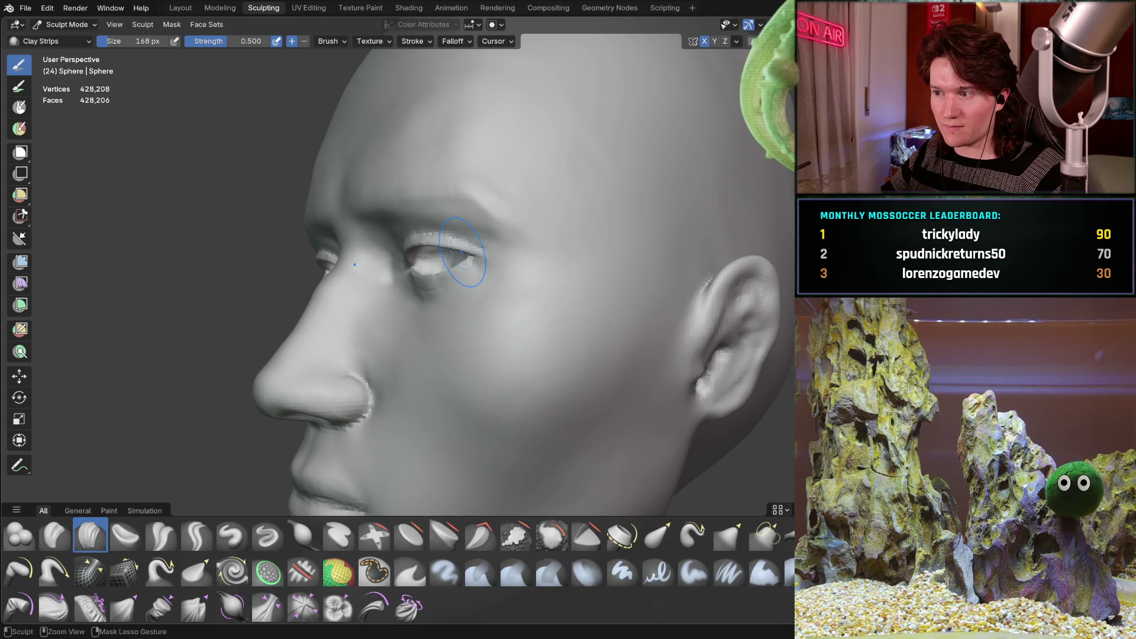
scroll(459, 272, "up", 3)
scroll(454, 275, "up", 3)
middle_click_drag(455, 275, 355, 165)
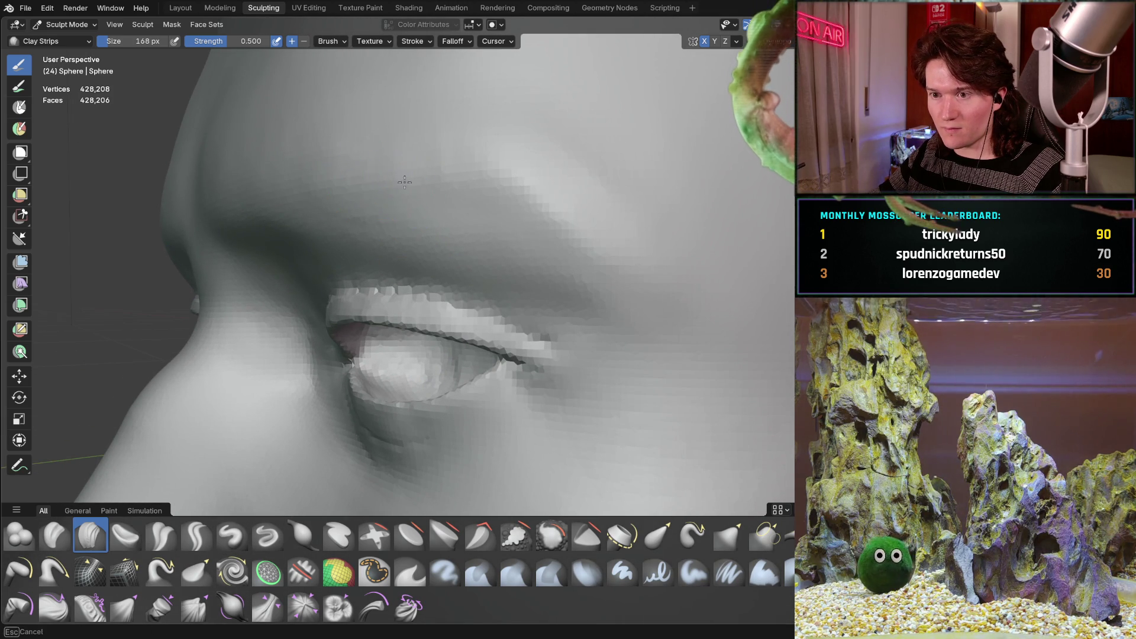
left_click_drag(484, 176, 523, 198)
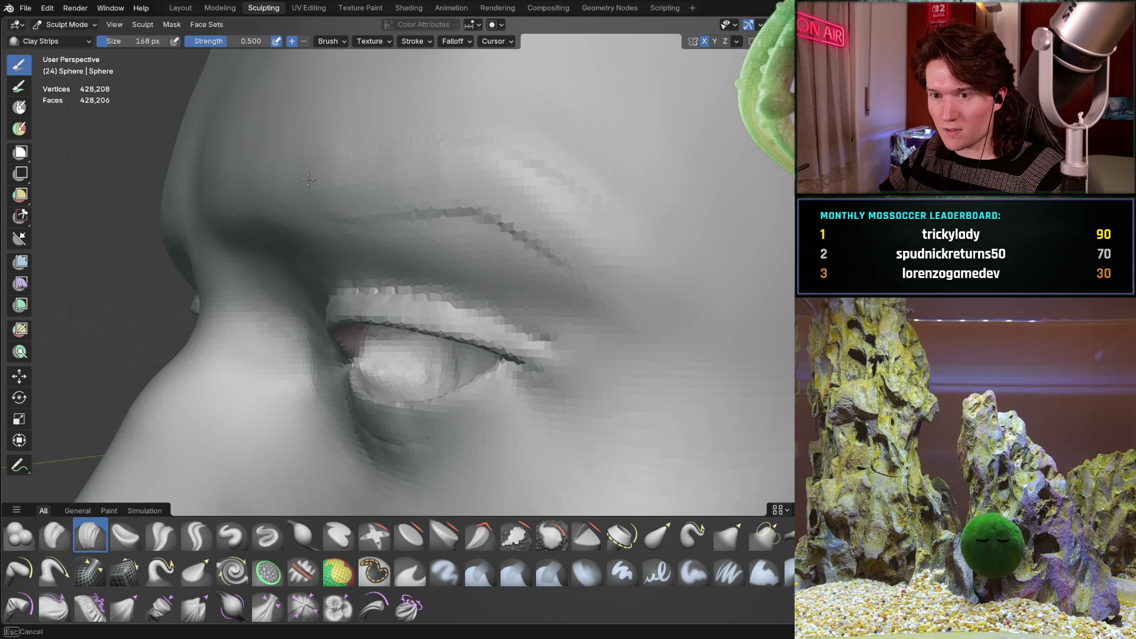
middle_click_drag(490, 218, 516, 256, "ctrl")
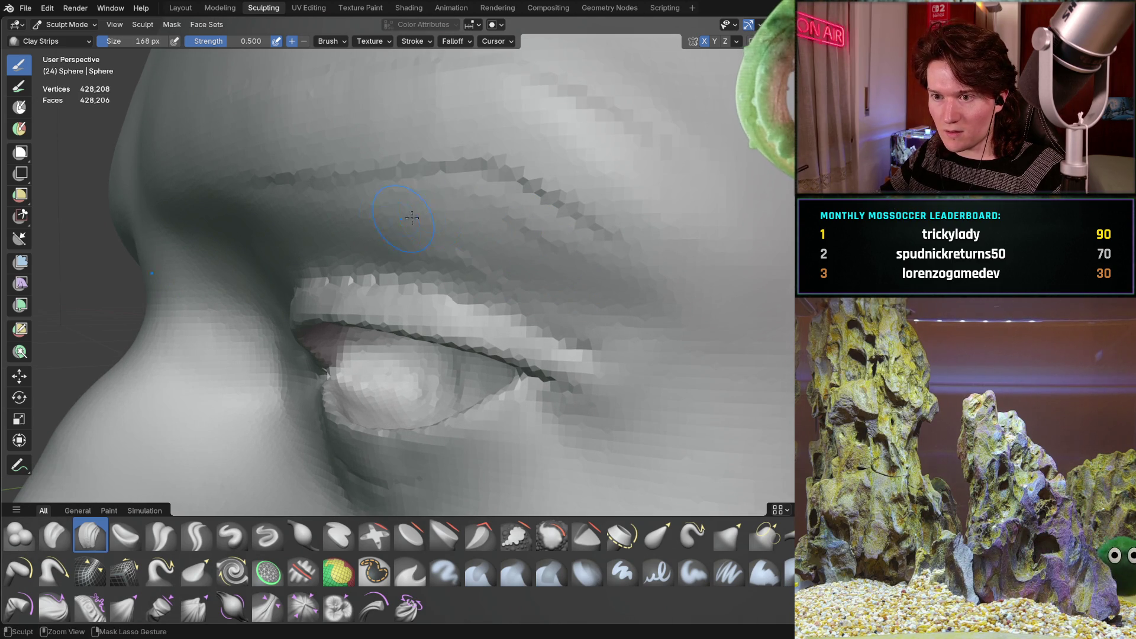
middle_click_drag(586, 303, 595, 294)
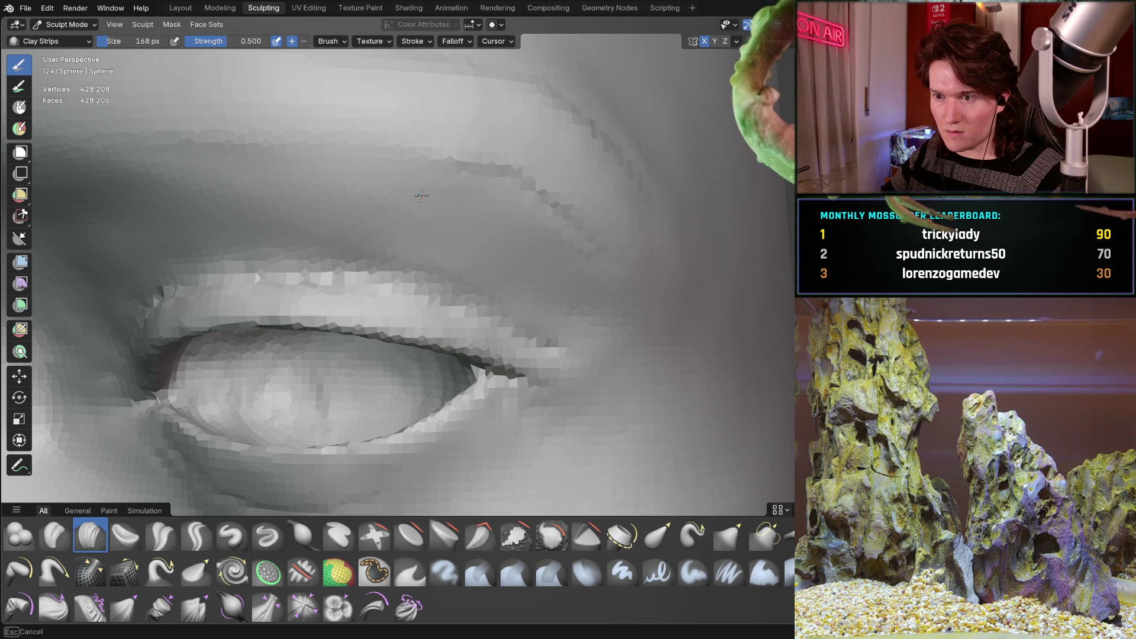
mouse_move(539, 144)
middle_mouse_down()
mouse_move(508, 165)
mouse_move(533, 254)
middle_mouse_up()
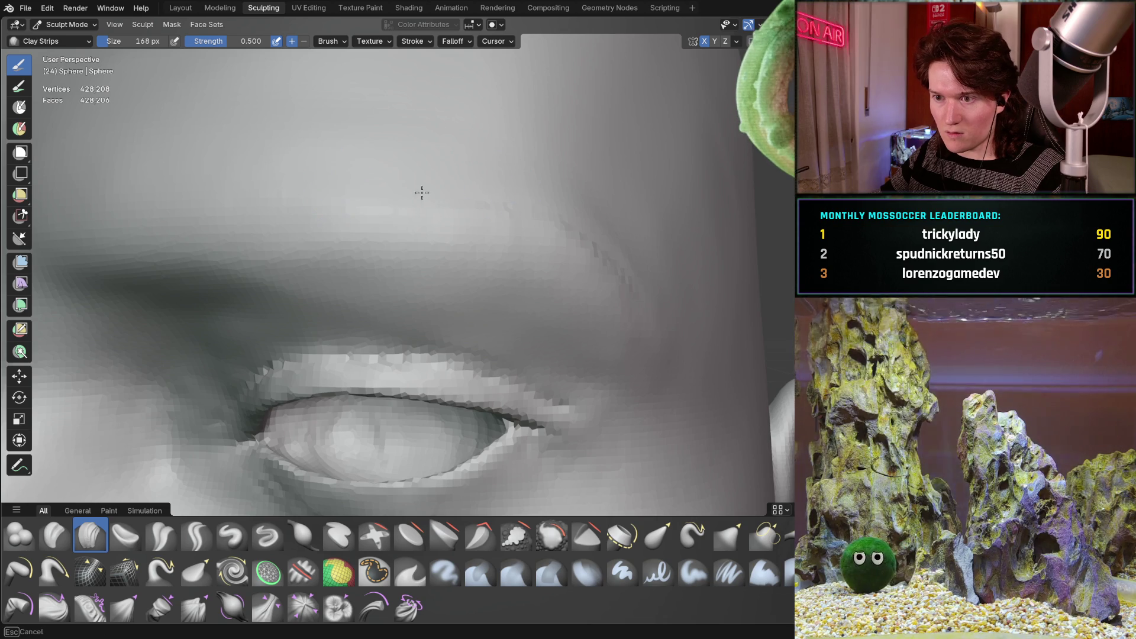
middle_click_drag(576, 235, 482, 203)
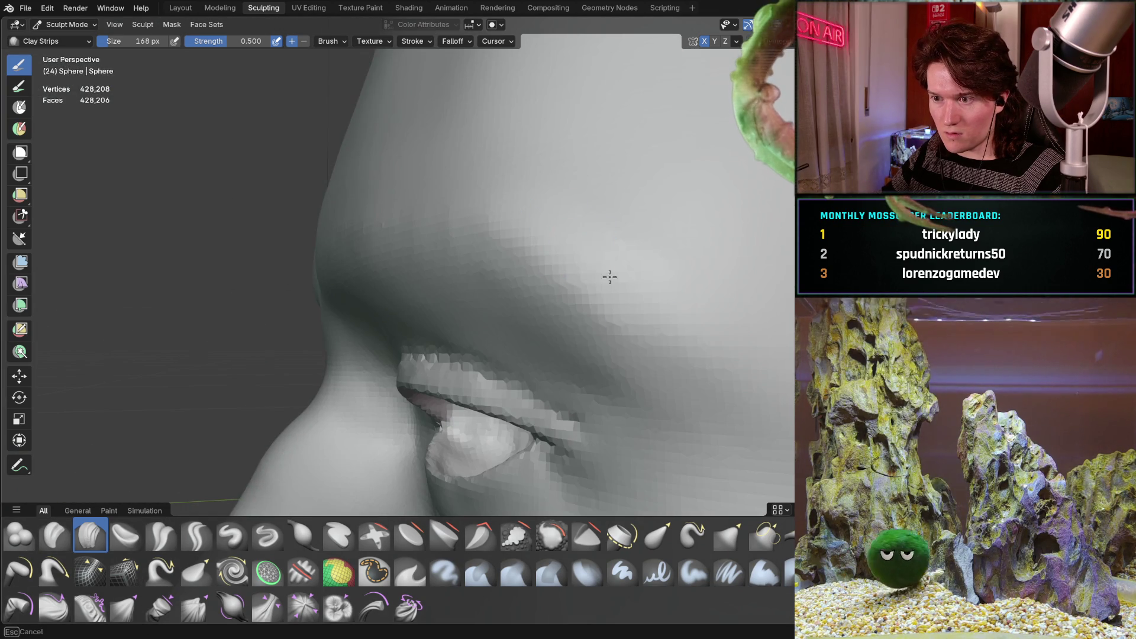
mouse_move(616, 304)
middle_mouse_down()
mouse_move(533, 288)
mouse_move(392, 340)
mouse_move(502, 308)
mouse_move(435, 318)
mouse_move(465, 301)
mouse_move(414, 264)
middle_mouse_up()
scroll(533, 287, "down", 3)
scroll(392, 339, "down", 3)
scroll(464, 300, "up", 2)
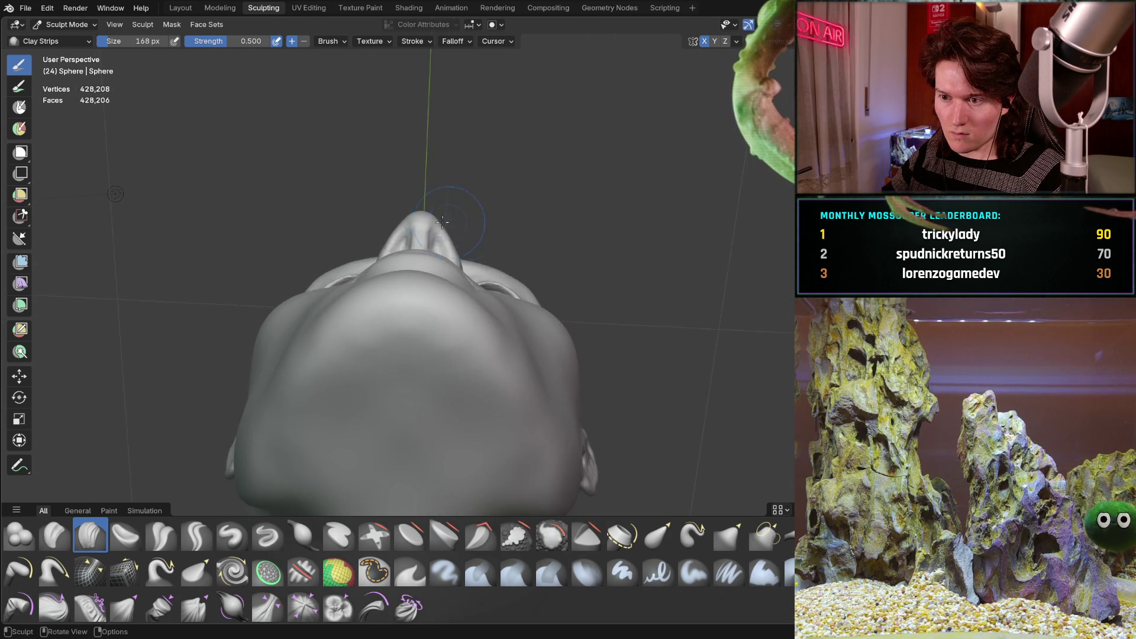
- Inspect the face from front, side and three-quarter views, then switch to the Grab brush (G)
mouse_move(415, 265)
middle_mouse_down()
mouse_move(390, 383)
mouse_move(395, 372)
middle_mouse_up()
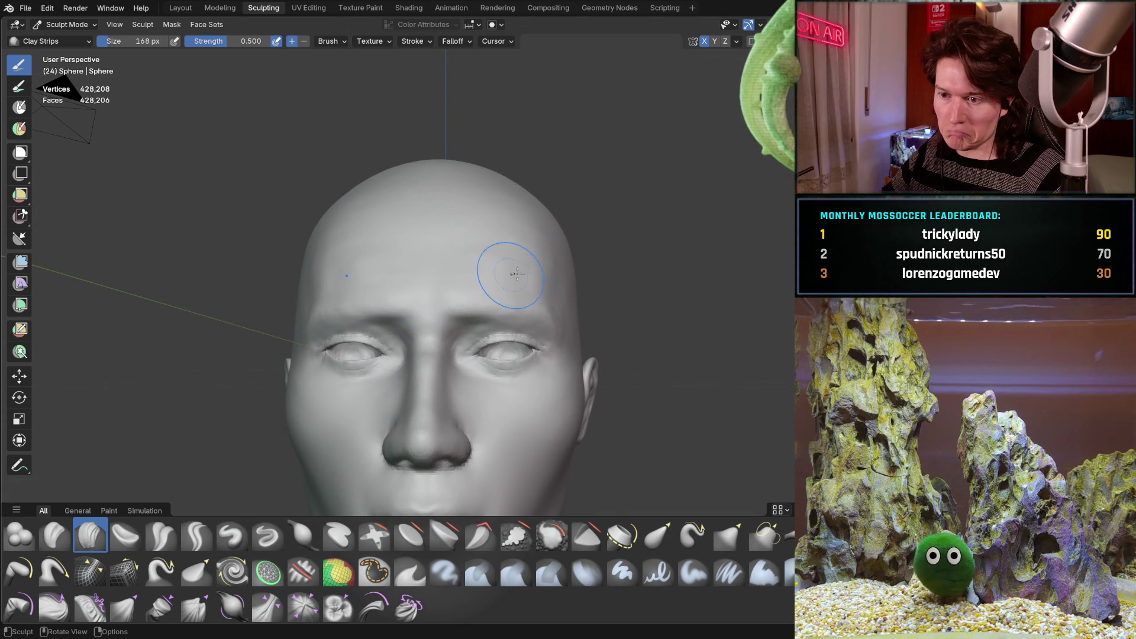
scroll(489, 279, "up", 3)
middle_click_drag(514, 290, 321, 307)
mouse_move(425, 306)
middle_mouse_down()
mouse_move(360, 357)
mouse_move(422, 302)
middle_mouse_up()
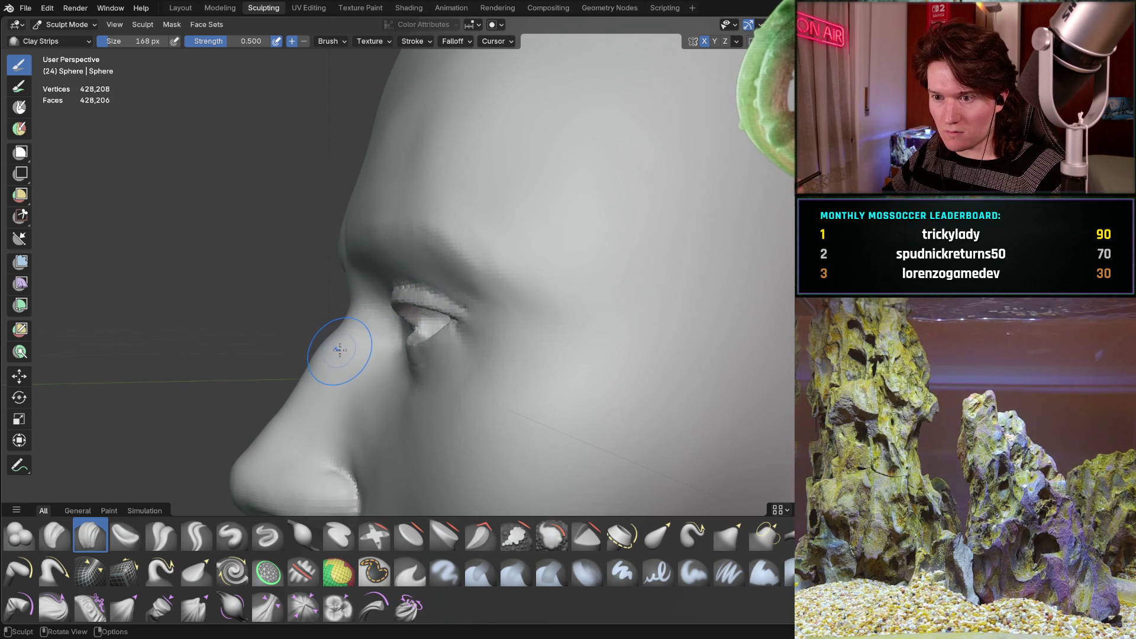
middle_click_drag(339, 349, 448, 232, "ctrl")
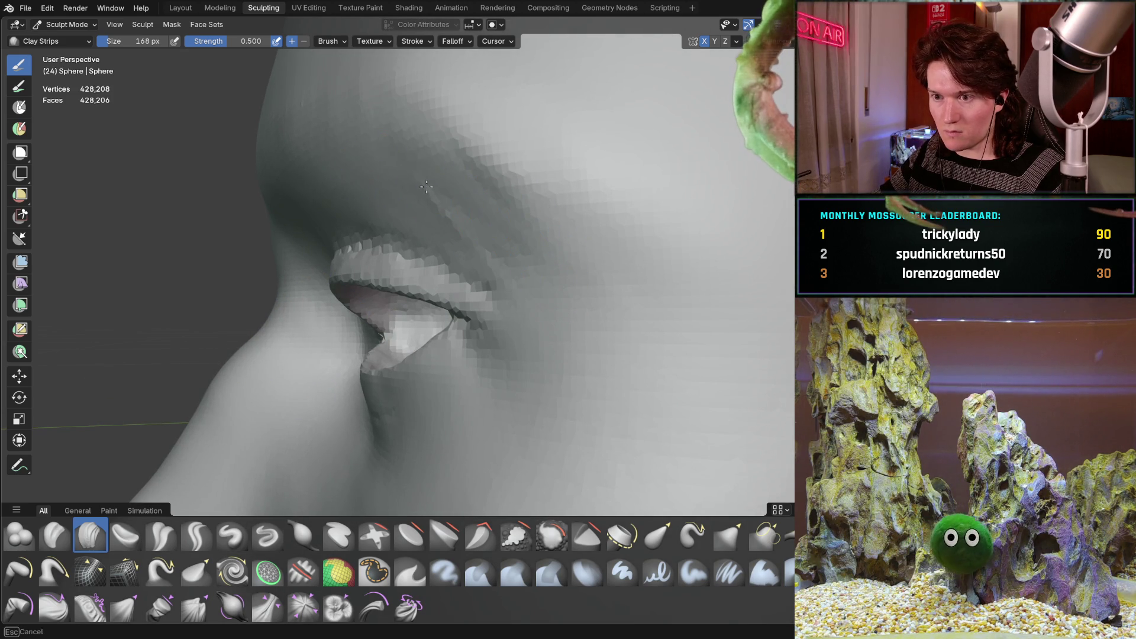
middle_click_drag(320, 190, 339, 187, "ctrl")
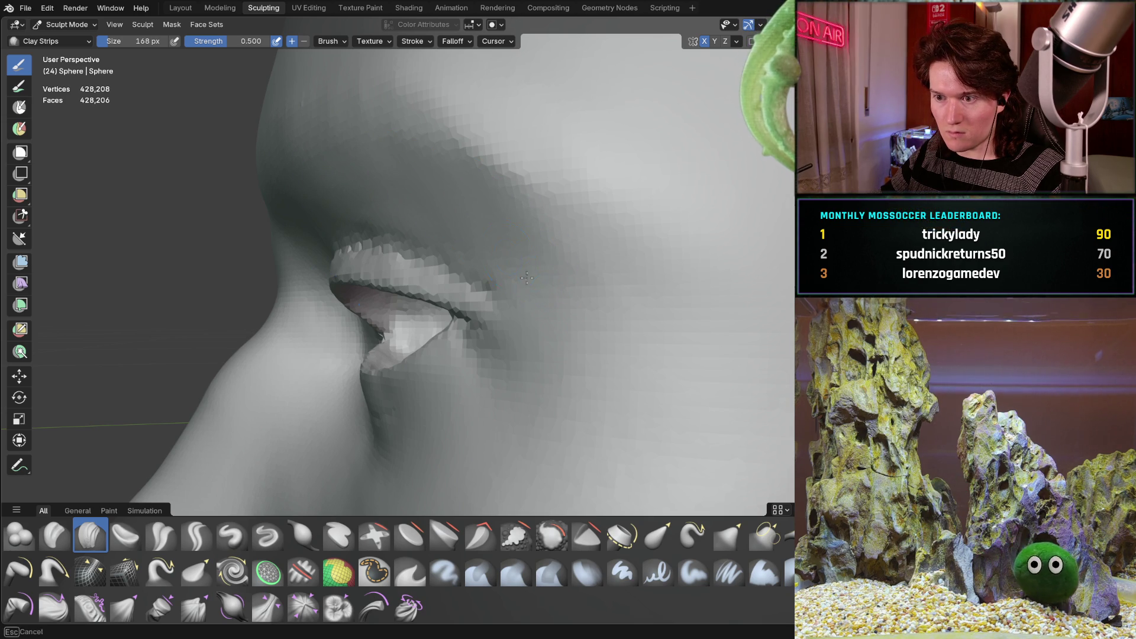
middle_click_drag(438, 138, 478, 257)
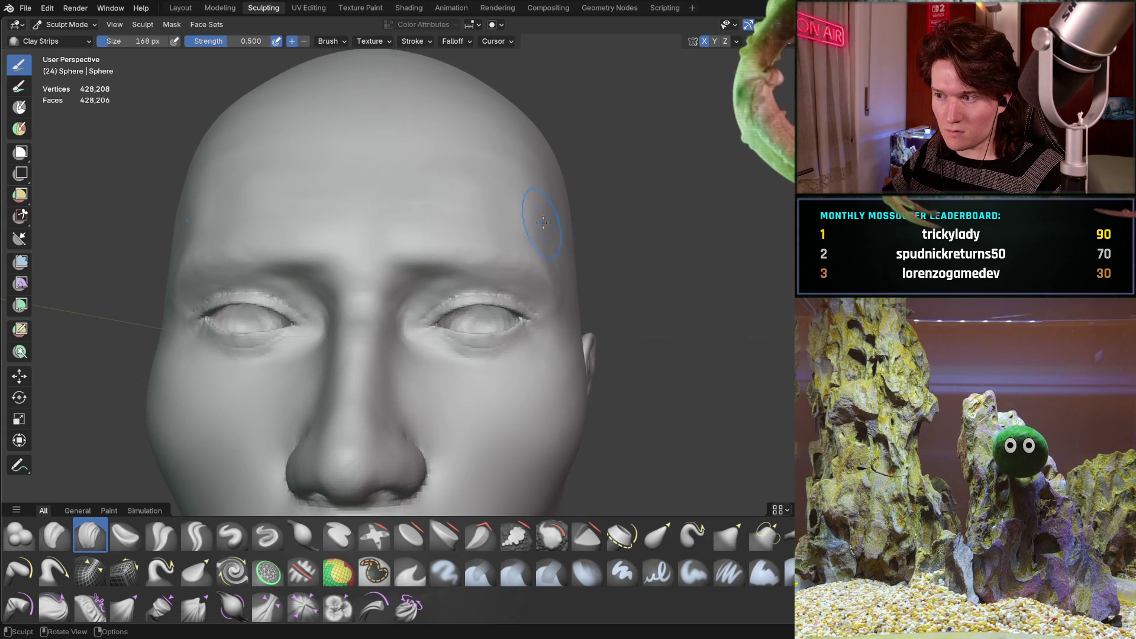
mouse_move(478, 257)
middle_mouse_down()
mouse_move(373, 269)
mouse_move(556, 269)
mouse_move(520, 276)
middle_mouse_up()
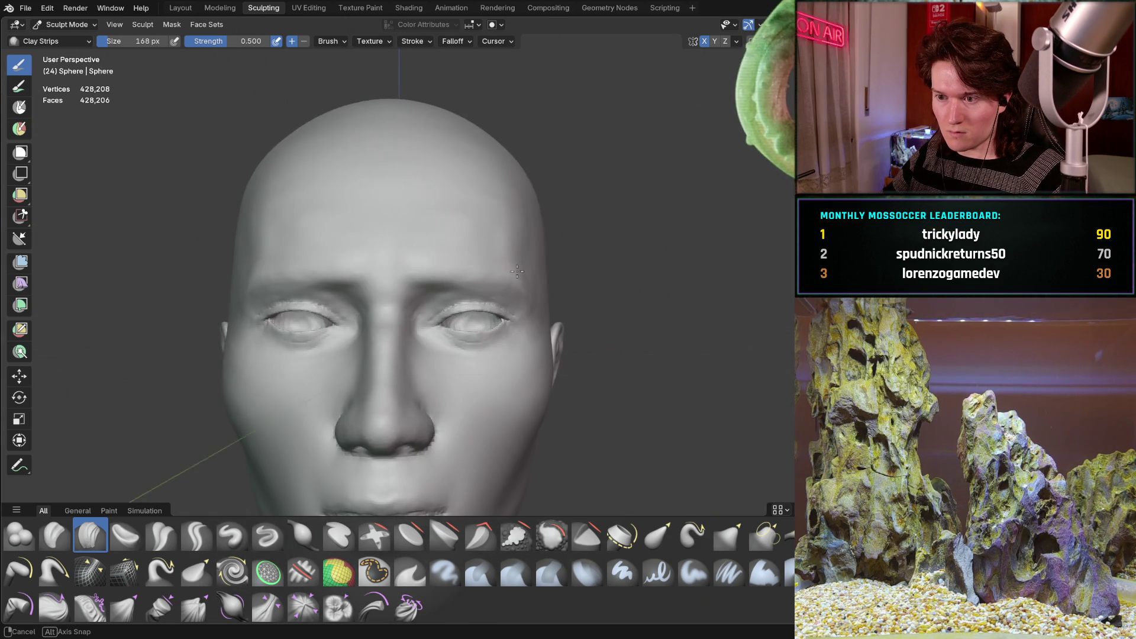
scroll(462, 254, "down", 2)
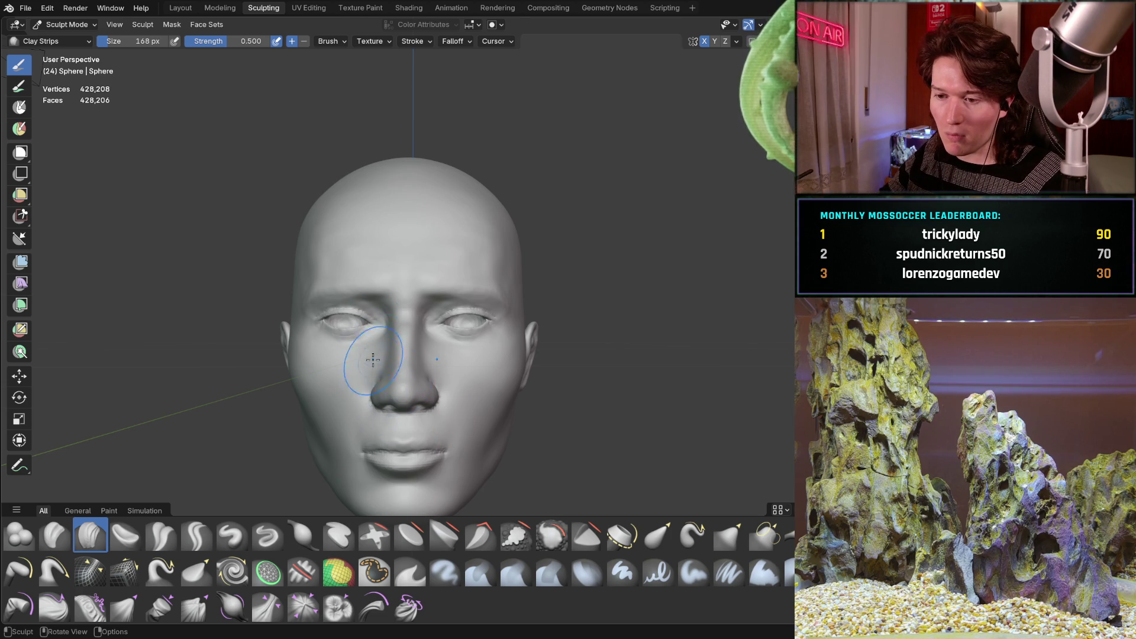
mouse_move(411, 404)
middle_mouse_down("ctrl")
mouse_move(493, 303)
mouse_move(507, 305)
mouse_move(463, 311)
mouse_move(278, 437)
middle_mouse_up("ctrl")
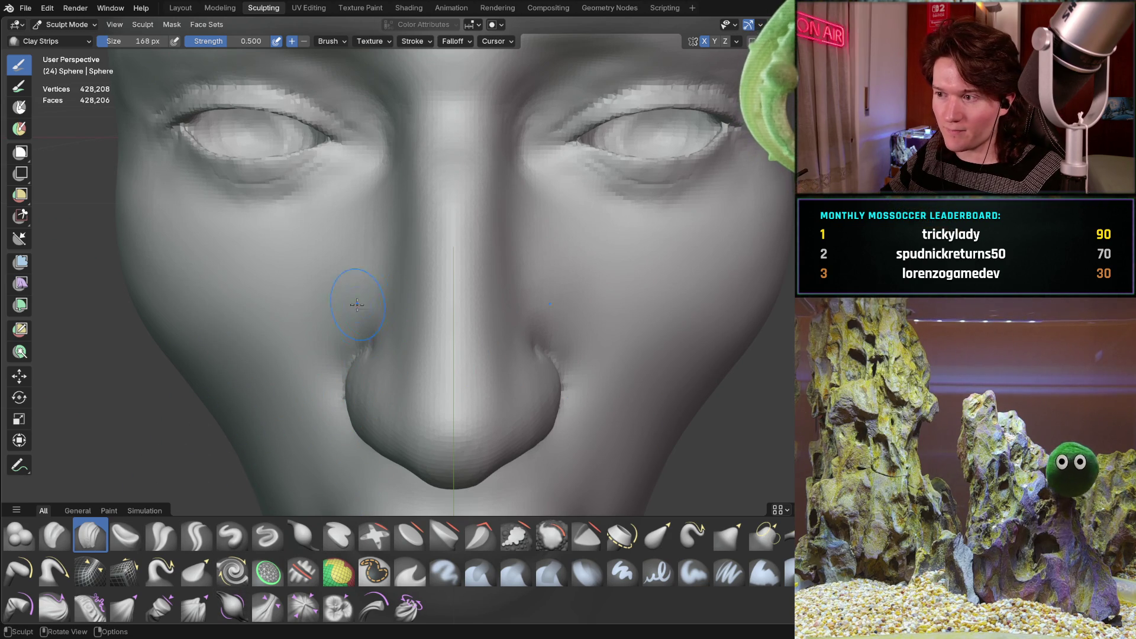
scroll(353, 309, "up", 1)
mouse_move(391, 280)
middle_mouse_down()
mouse_move(425, 283)
mouse_move(356, 295)
middle_mouse_up()
scroll(357, 295, "down", 2)
mouse_move(357, 295)
middle_mouse_down()
mouse_move(400, 358)
mouse_move(366, 407)
middle_mouse_up()
key("g")
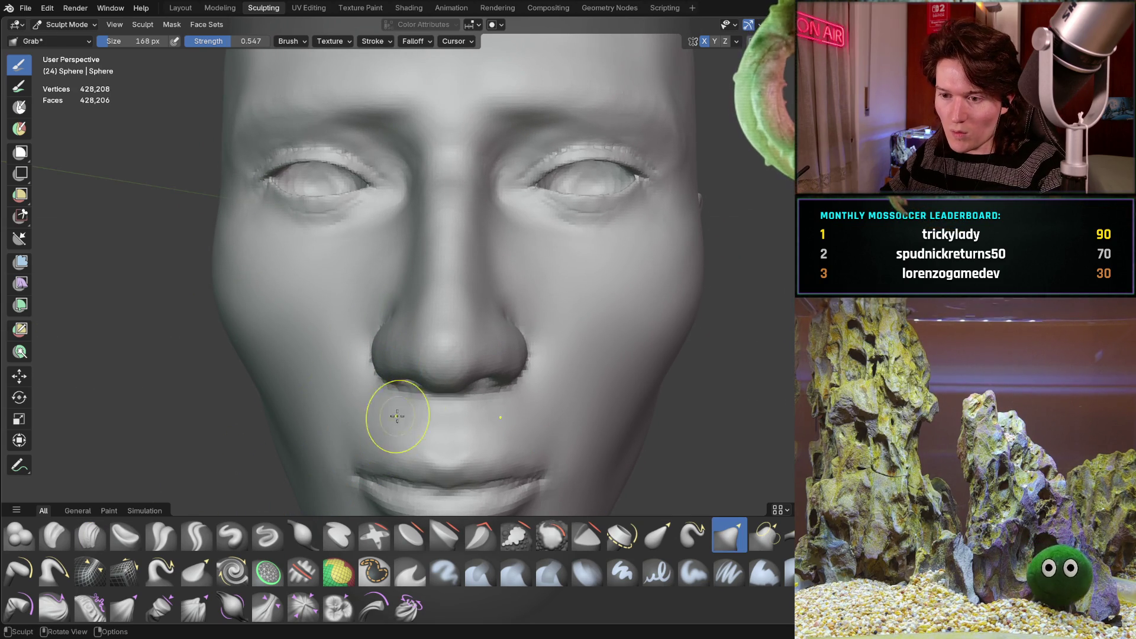
mouse_move(371, 381)
middle_mouse_down()
mouse_move(380, 355)
mouse_move(410, 336)
mouse_move(420, 384)
middle_mouse_up()
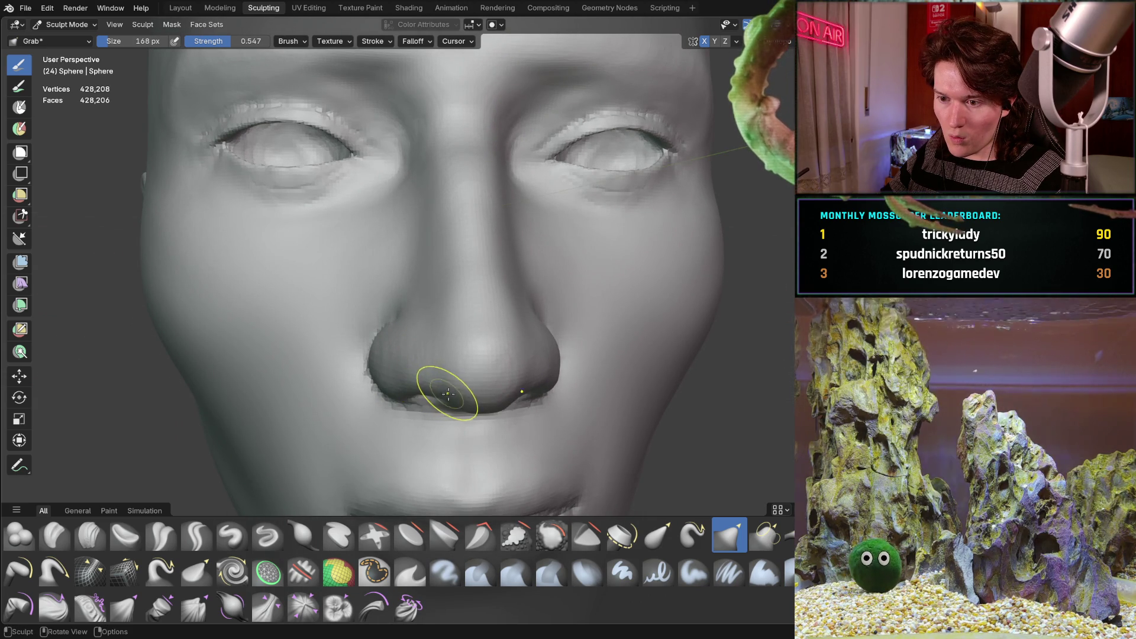
mouse_move(456, 400)
middle_mouse_down()
mouse_move(431, 319)
mouse_move(416, 342)
middle_mouse_up()
middle_click_drag(421, 411, 433, 213, "ctrl")
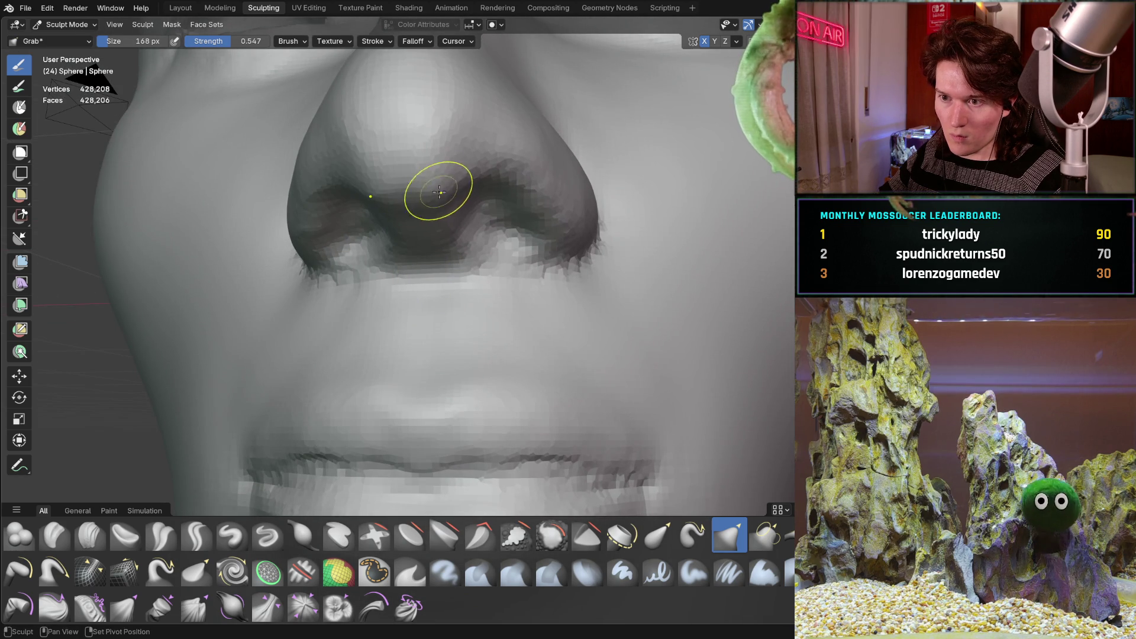
scroll(433, 193, "down", 8)
mouse_move(434, 194)
middle_mouse_down()
mouse_move(519, 297)
mouse_move(533, 292)
mouse_move(471, 300)
middle_mouse_up()
scroll(471, 300, "up", 3)
scroll(495, 233, "up", 3)
mouse_move(452, 254)
middle_mouse_down()
mouse_move(454, 275)
mouse_move(414, 278)
mouse_move(385, 254)
middle_mouse_up()
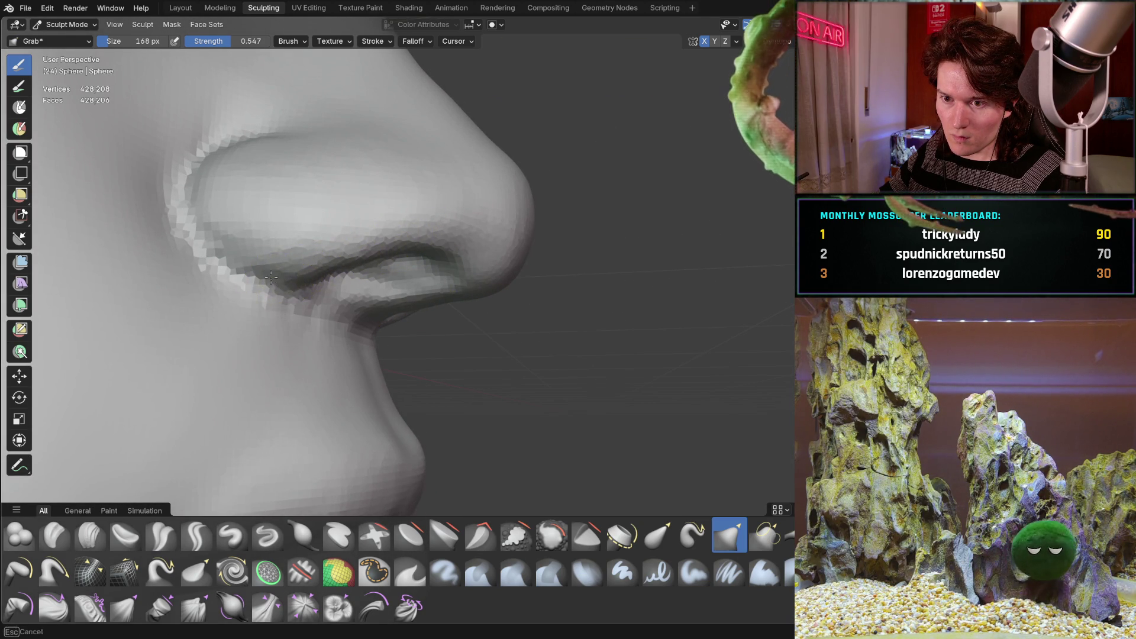
mouse_move(315, 271)
middle_mouse_down()
mouse_move(363, 292)
mouse_move(374, 275)
mouse_move(358, 340)
middle_mouse_up()
scroll(372, 271, "up", 2)
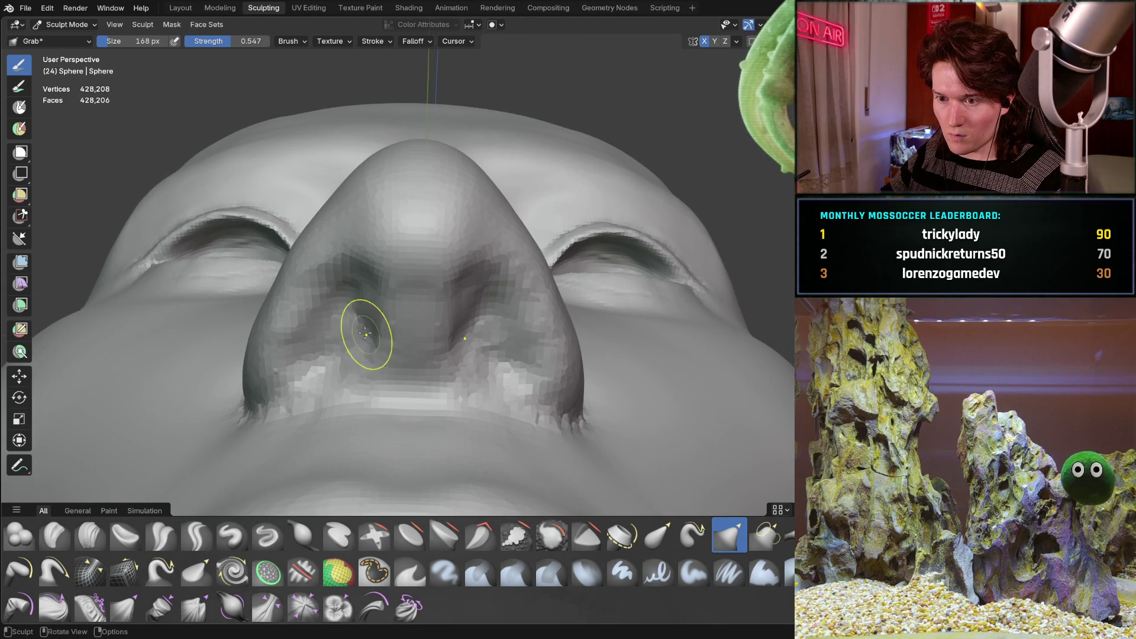
left_click_drag(351, 319, 333, 348)
mouse_move(323, 365)
middle_mouse_down()
mouse_move(309, 293)
mouse_move(387, 351)
middle_mouse_up()
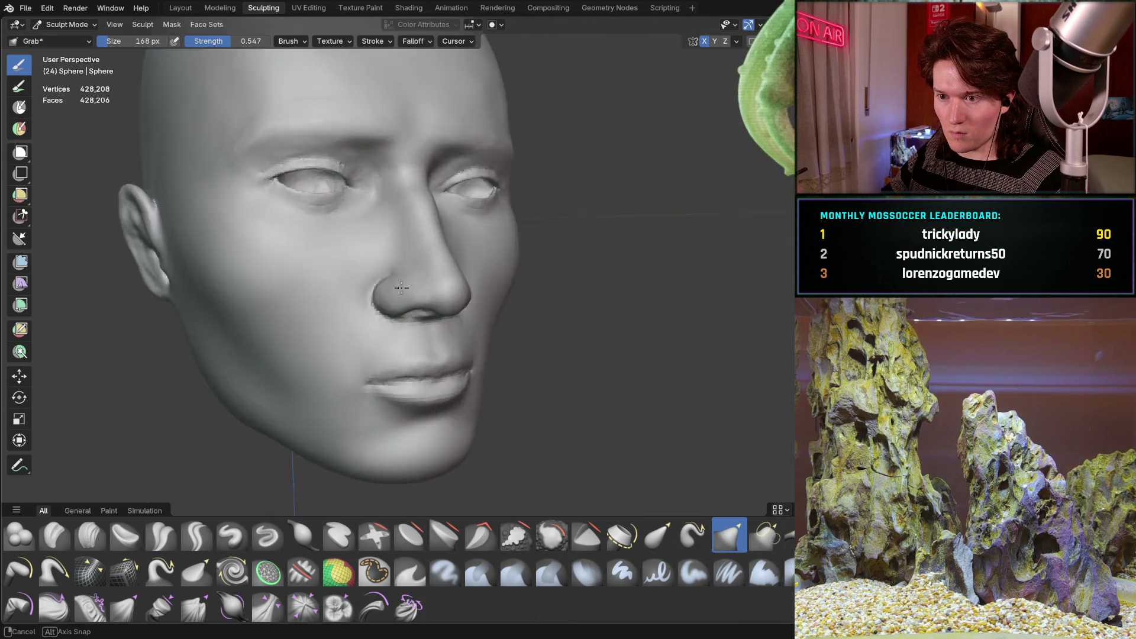
middle_click_drag(387, 351, 390, 259)
scroll(390, 258, "up", 1)
scroll(385, 298, "up", 2)
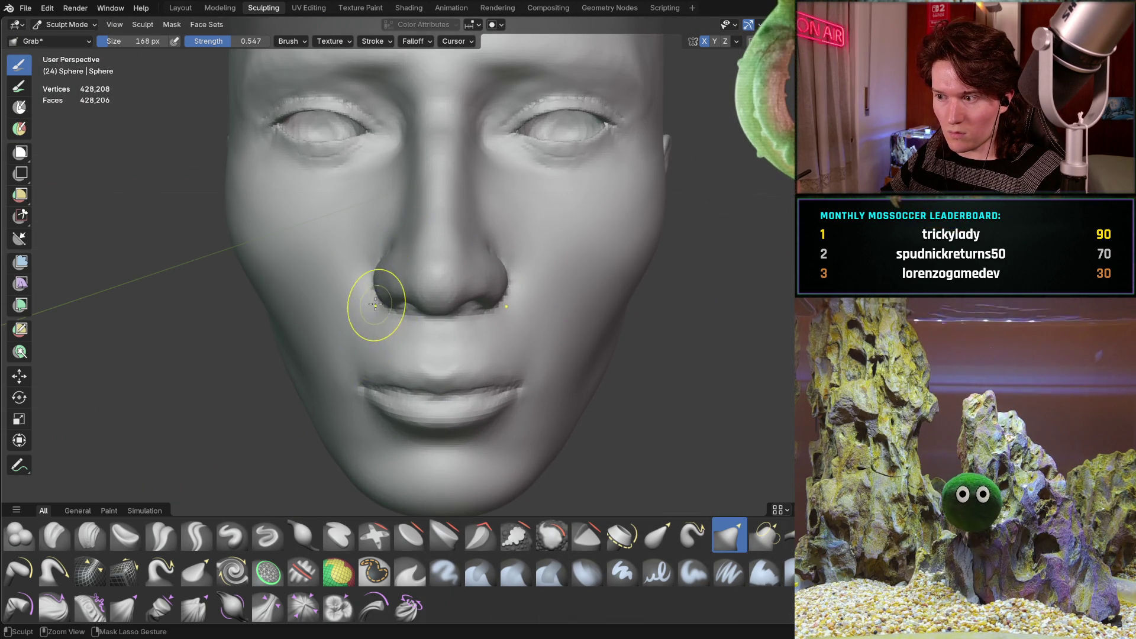
scroll(377, 307, "up", 2)
scroll(399, 237, "up", 2)
scroll(381, 237, "up", 2)
scroll(283, 312, "up", 1)
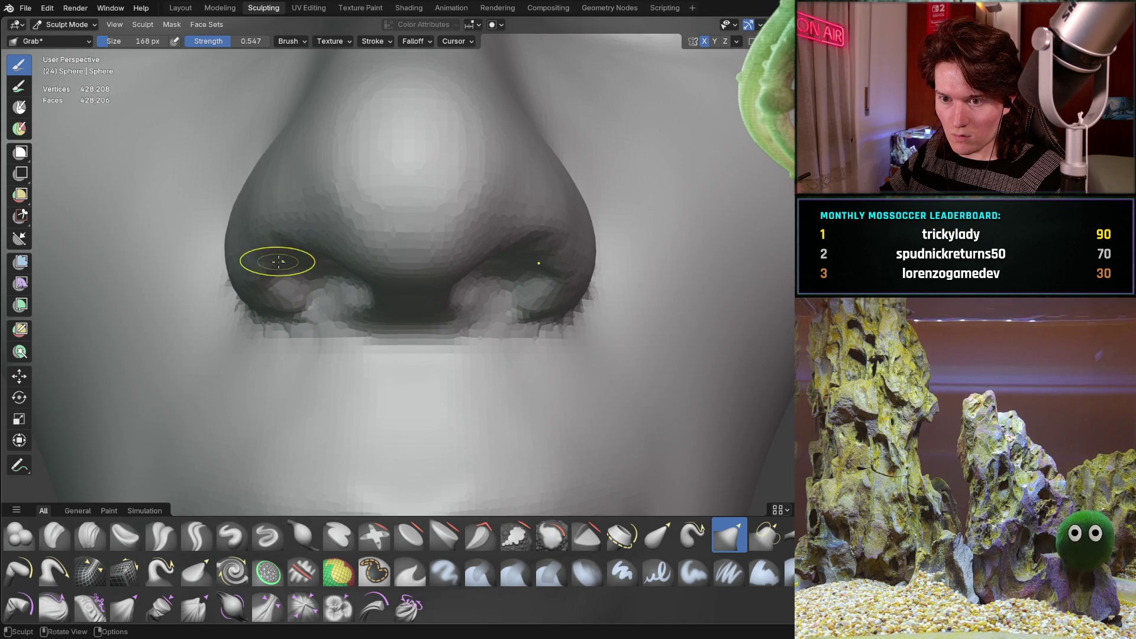
scroll(311, 258, "down", 3)
mouse_move(323, 267)
middle_mouse_down()
mouse_move(284, 392)
mouse_move(353, 288)
middle_mouse_up()
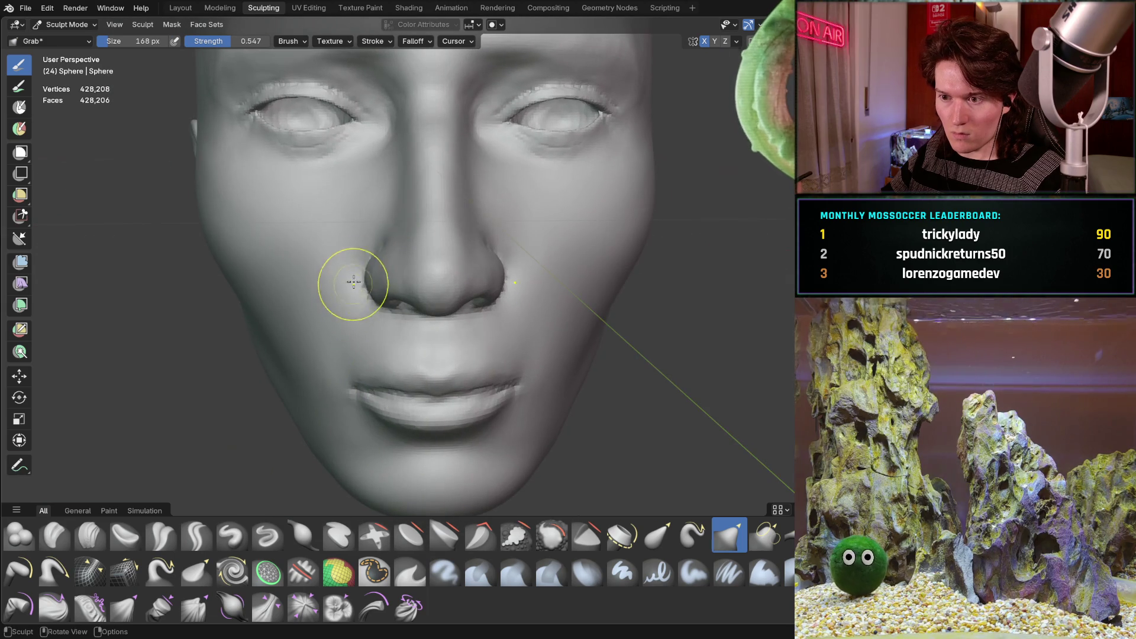
scroll(356, 284, "up", 2)
scroll(351, 267, "up", 2)
mouse_move(342, 241)
middle_mouse_down()
mouse_move(376, 246)
mouse_move(373, 257)
middle_mouse_up()
scroll(375, 246, "down", 1)
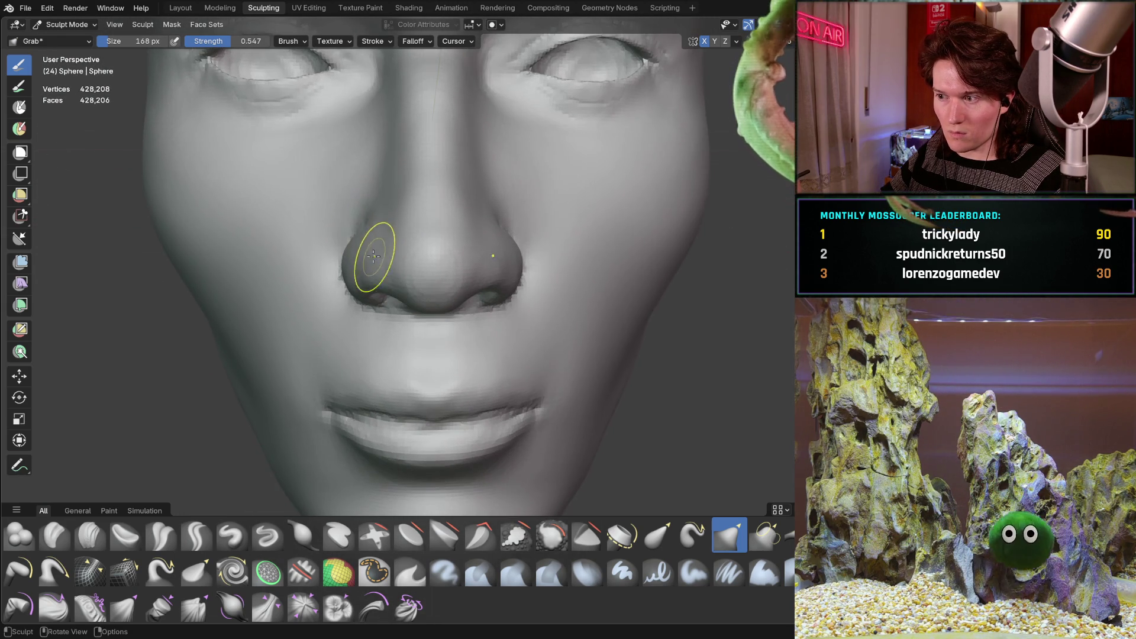
scroll(373, 206, "up", 1)
middle_click_drag(373, 206, 380, 277)
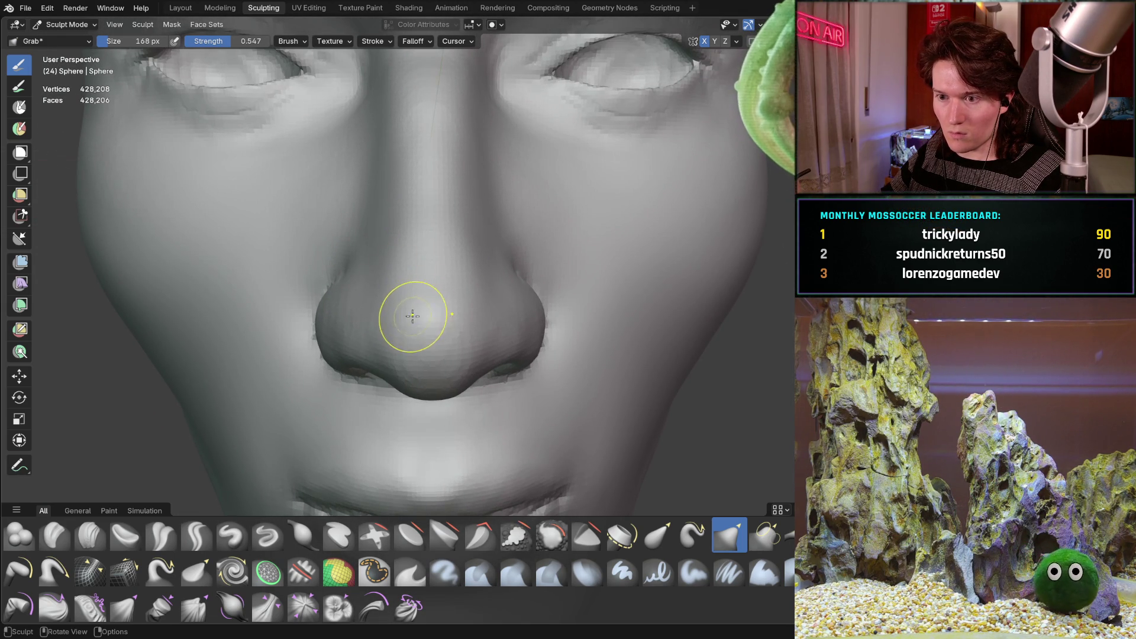
middle_click_drag(410, 342, 526, 292)
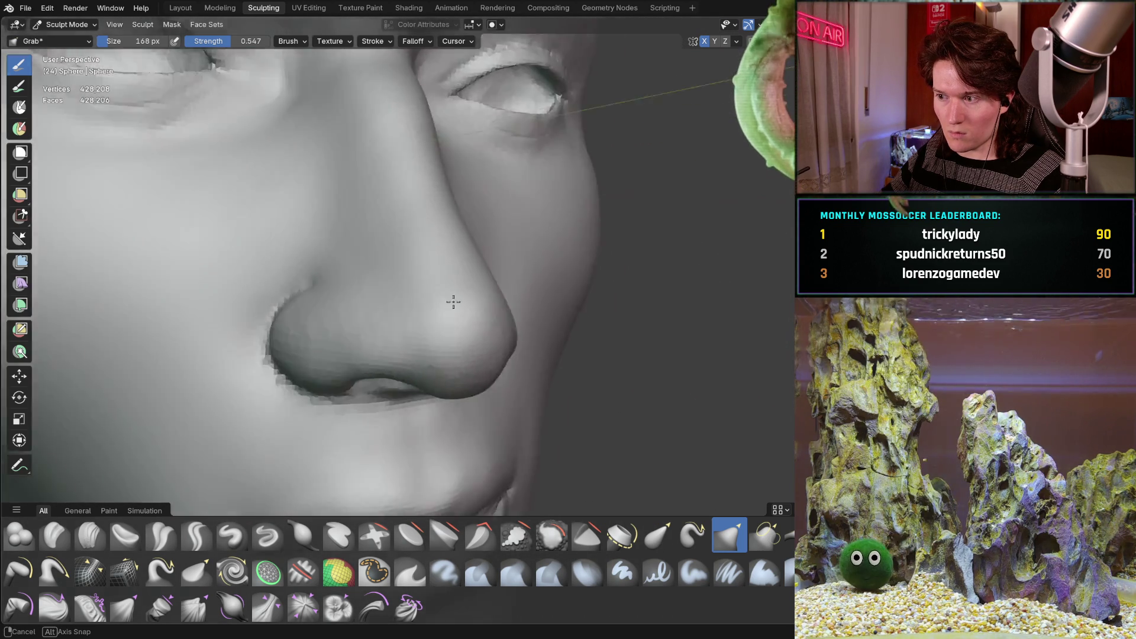
middle_click_drag(527, 292, 404, 310)
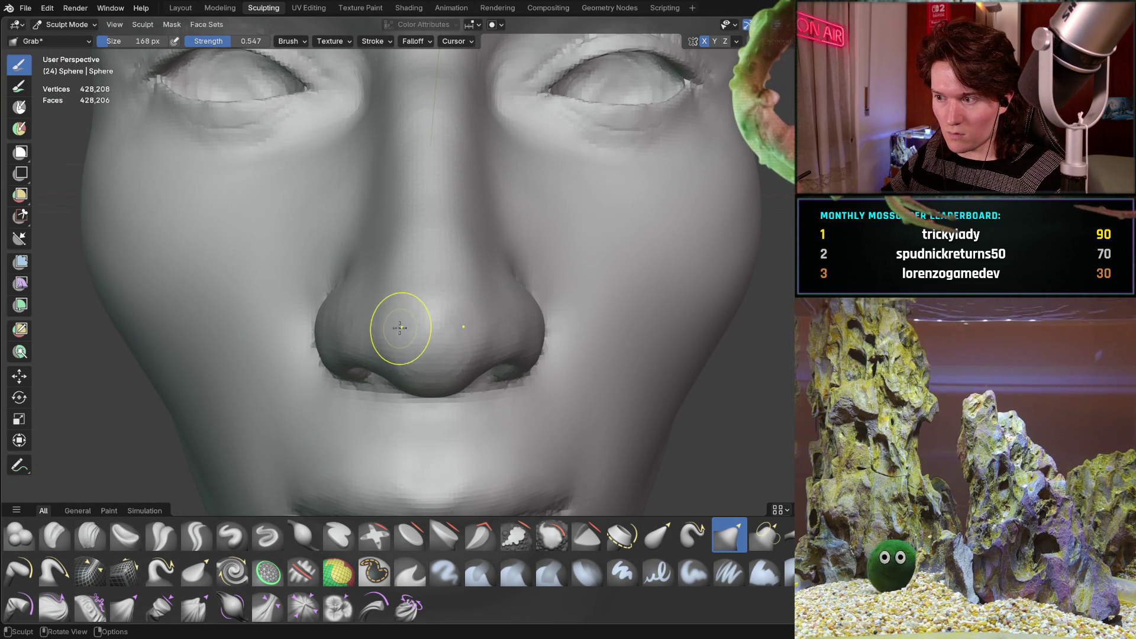
mouse_move(403, 369)
middle_mouse_down()
mouse_move(280, 344)
mouse_move(483, 263)
mouse_move(367, 363)
middle_mouse_up()
scroll(483, 262, "up", 3)
scroll(465, 317, "up", 2)
middle_click_drag(368, 321, 372, 316)
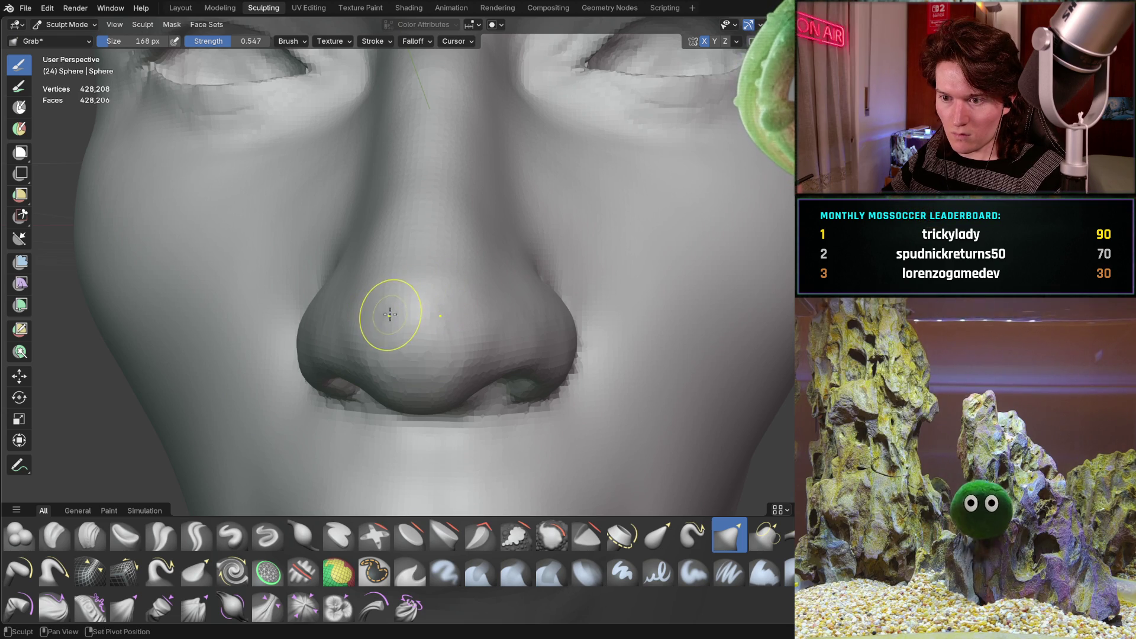
mouse_move(358, 326)
middle_mouse_down()
mouse_move(497, 279)
mouse_move(535, 306)
mouse_move(526, 311)
middle_mouse_up()
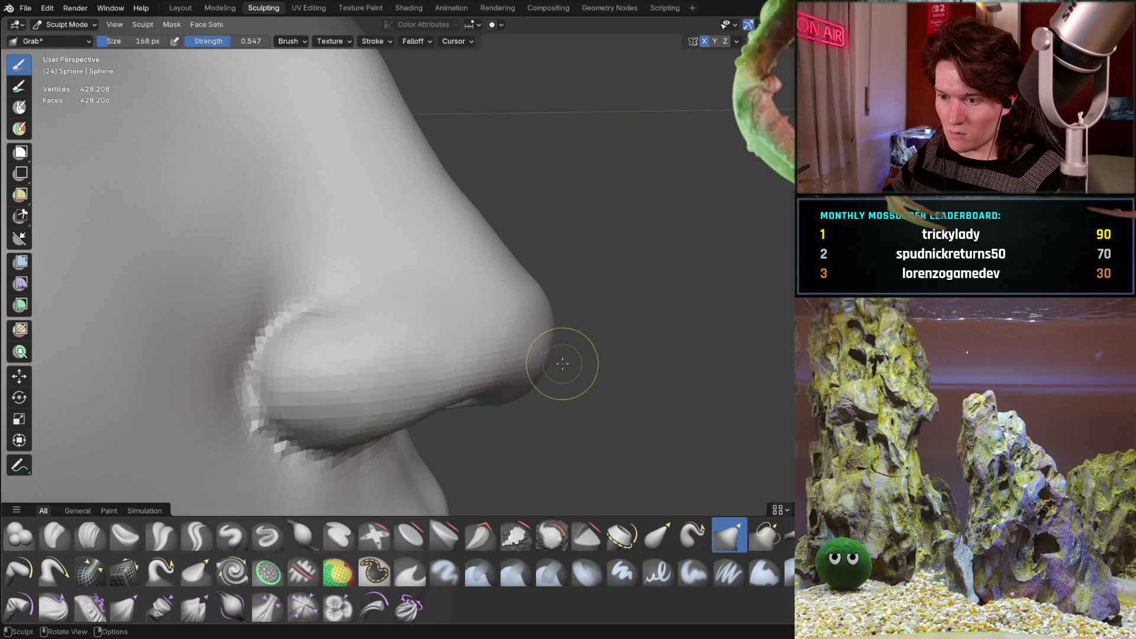
middle_click_drag(591, 240, 390, 244)
mouse_move(436, 302)
middle_mouse_down()
mouse_move(508, 275)
mouse_move(411, 246)
mouse_move(345, 320)
middle_mouse_up()
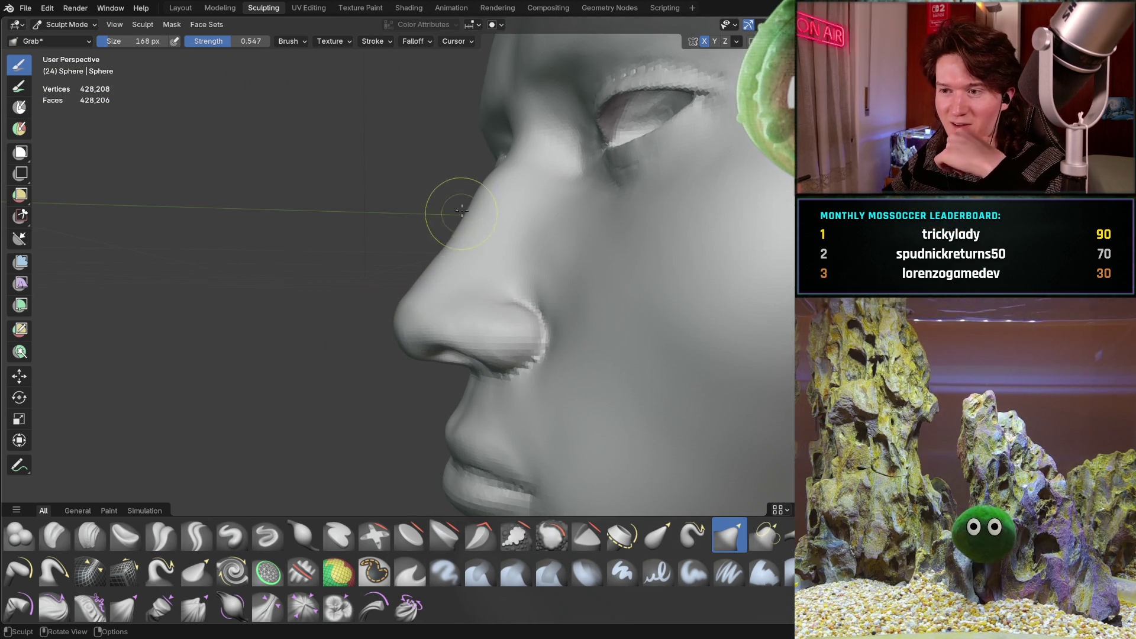
scroll(483, 264, "down", 5)
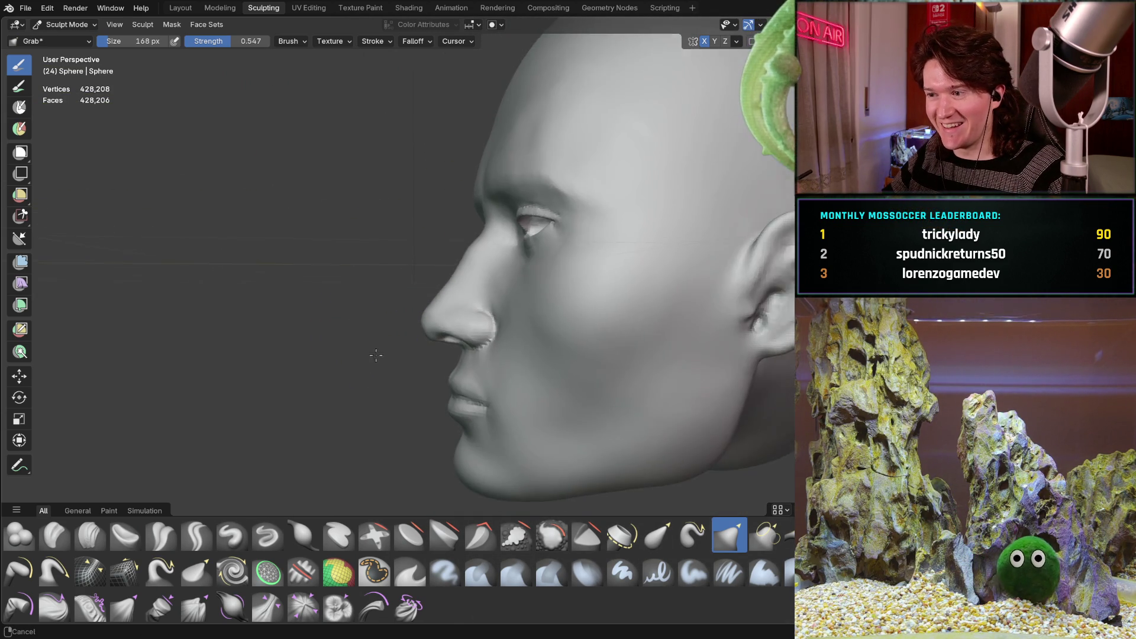
mouse_move(487, 275)
middle_mouse_down()
mouse_move(492, 305)
mouse_move(523, 331)
mouse_move(398, 294)
mouse_move(557, 315)
mouse_move(495, 305)
middle_mouse_up()
scroll(523, 331, "up", 3)
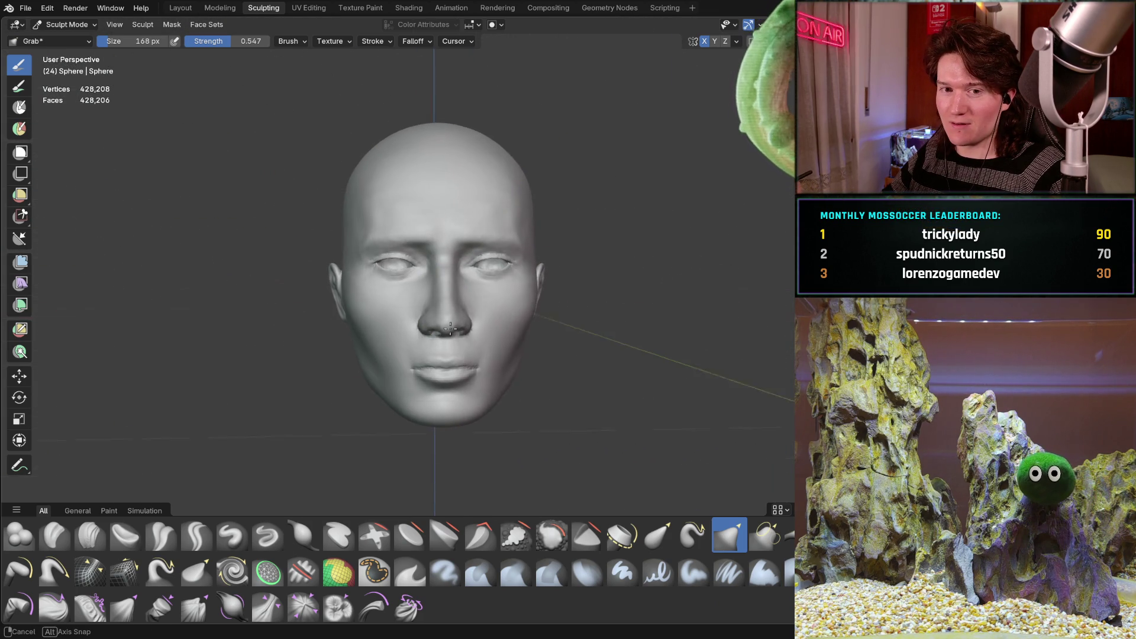
scroll(438, 344, "down", 4)
middle_click_drag(437, 343, 316, 326)
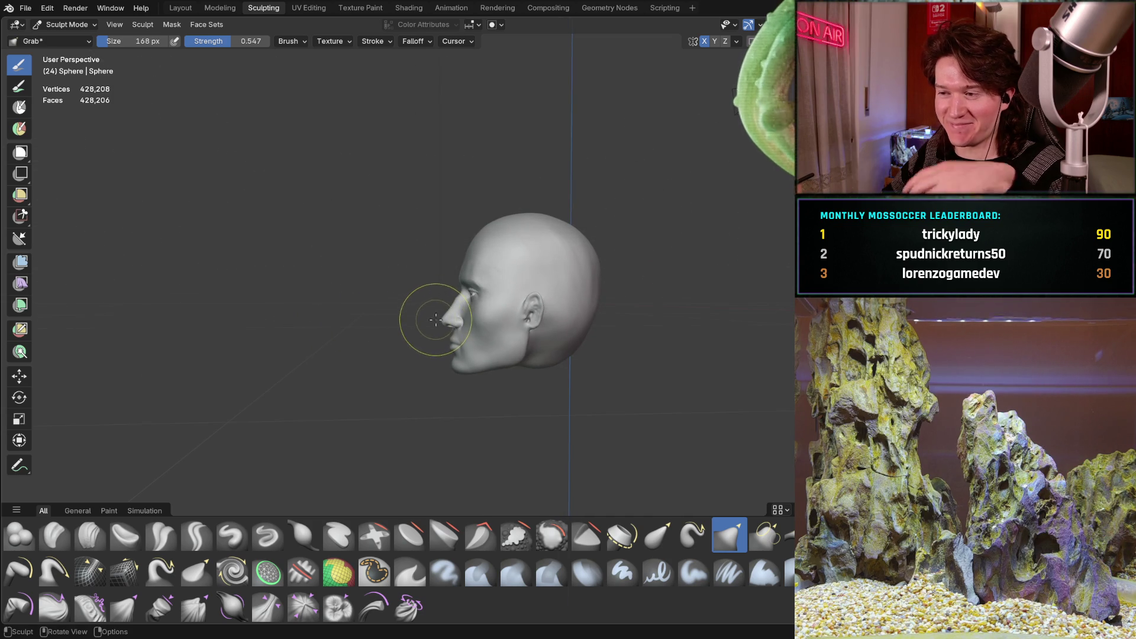
middle_click_drag(430, 317, 531, 305)
scroll(445, 303, "up", 3)
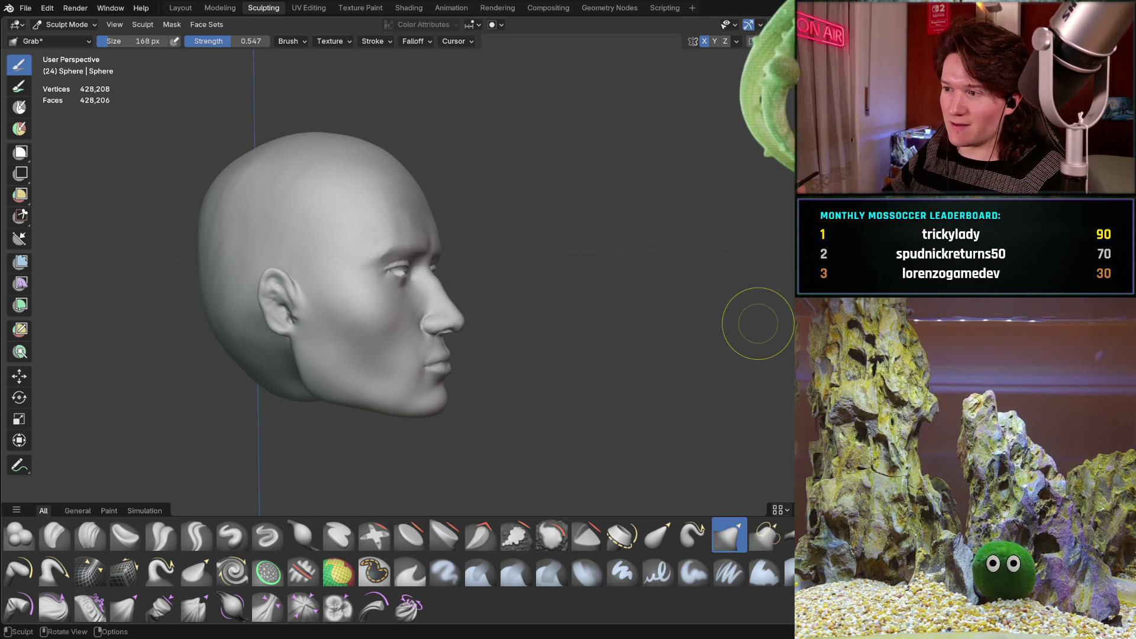
middle_click_drag(370, 324, 444, 284)
scroll(445, 283, "up", 3)
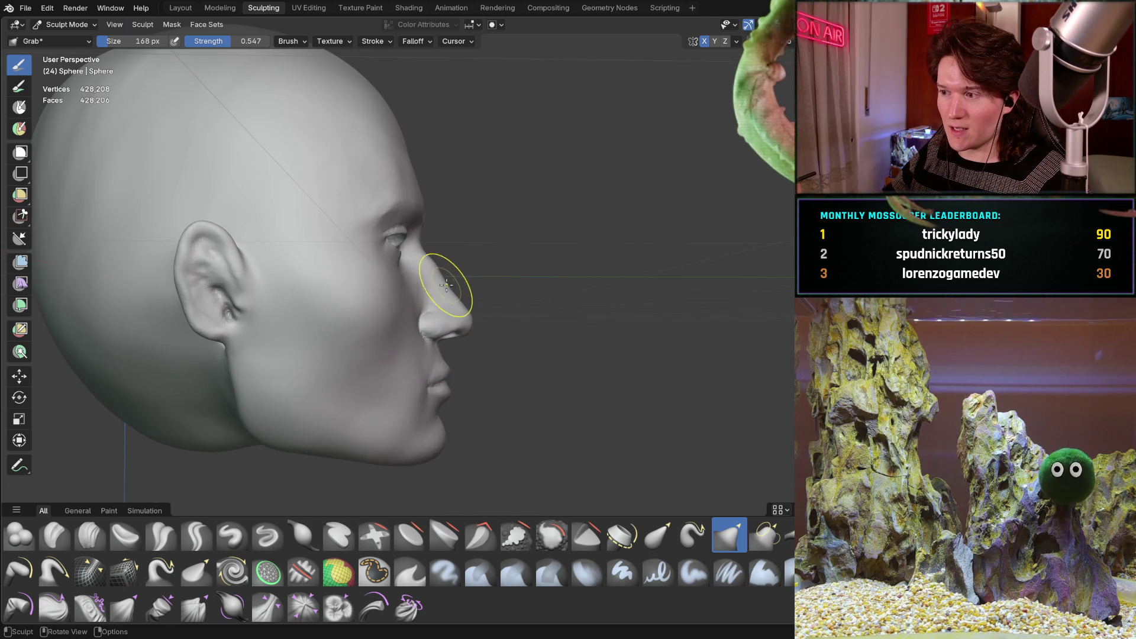
scroll(475, 322, "up", 2)
scroll(427, 317, "up", 1)
scroll(426, 318, "up", 1)
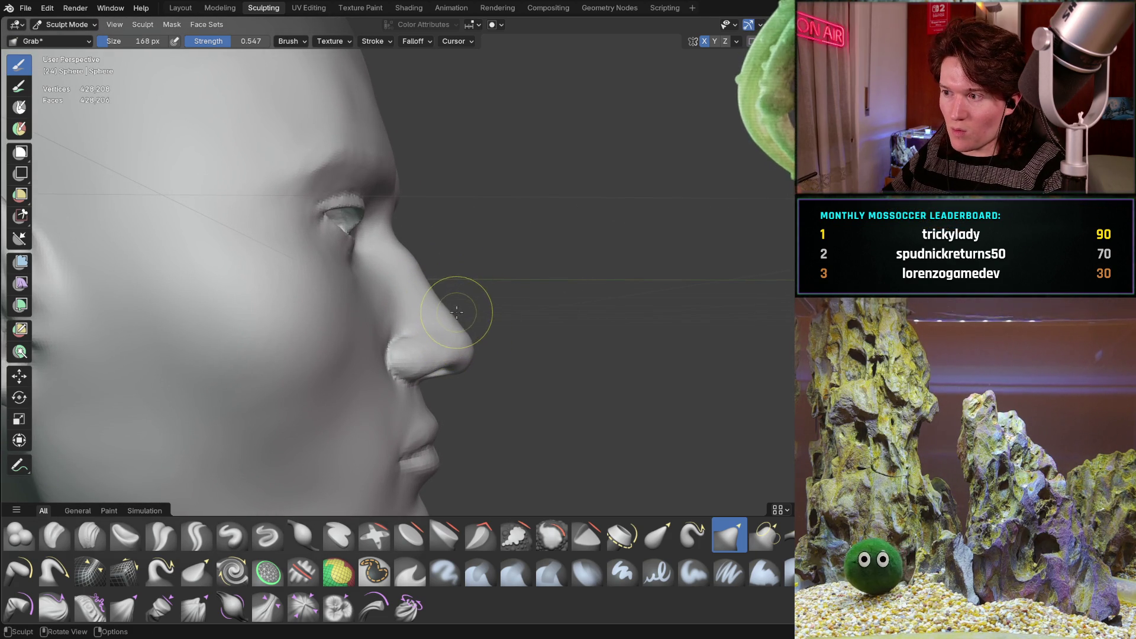
- With the Grab brush enlarged to 256 px, reshape the left side and underside of the nose
key("f")
left_click(464, 312)
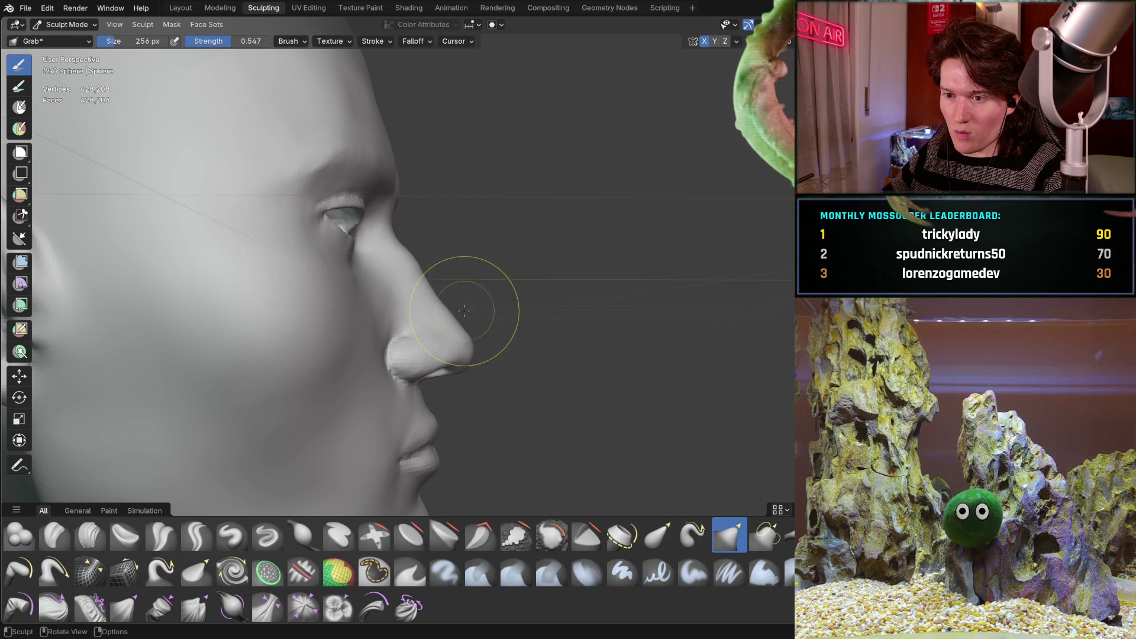
mouse_move(428, 278)
middle_mouse_down()
mouse_move(424, 300)
mouse_move(452, 261)
mouse_move(393, 282)
mouse_move(368, 325)
mouse_move(378, 337)
mouse_move(343, 318)
middle_mouse_up()
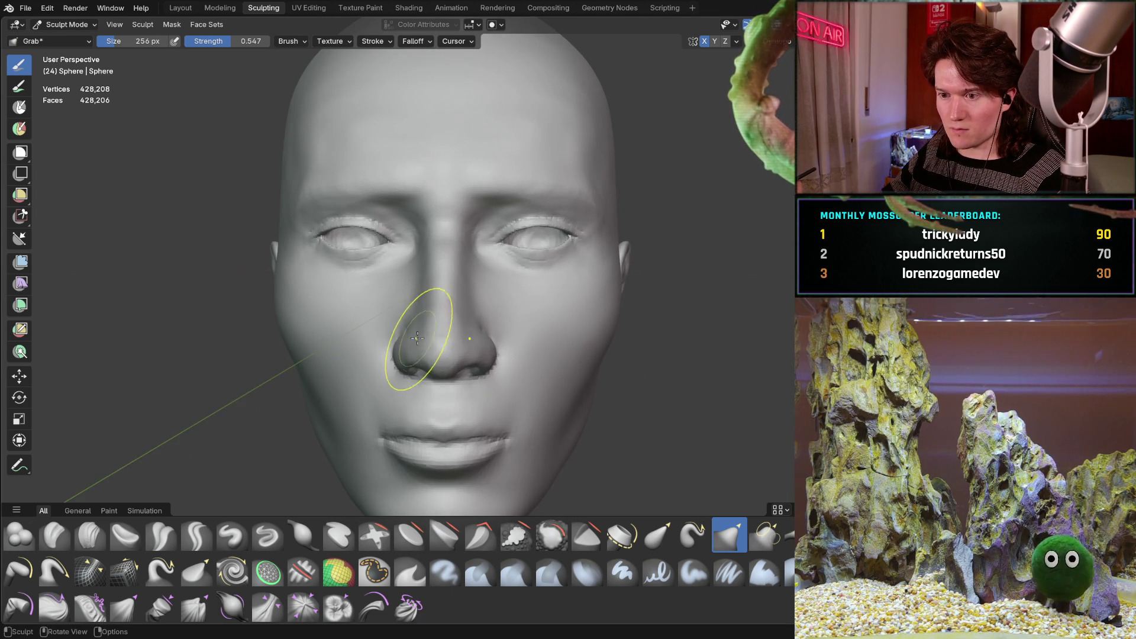
scroll(418, 343, "up", 1)
scroll(382, 343, "up", 1)
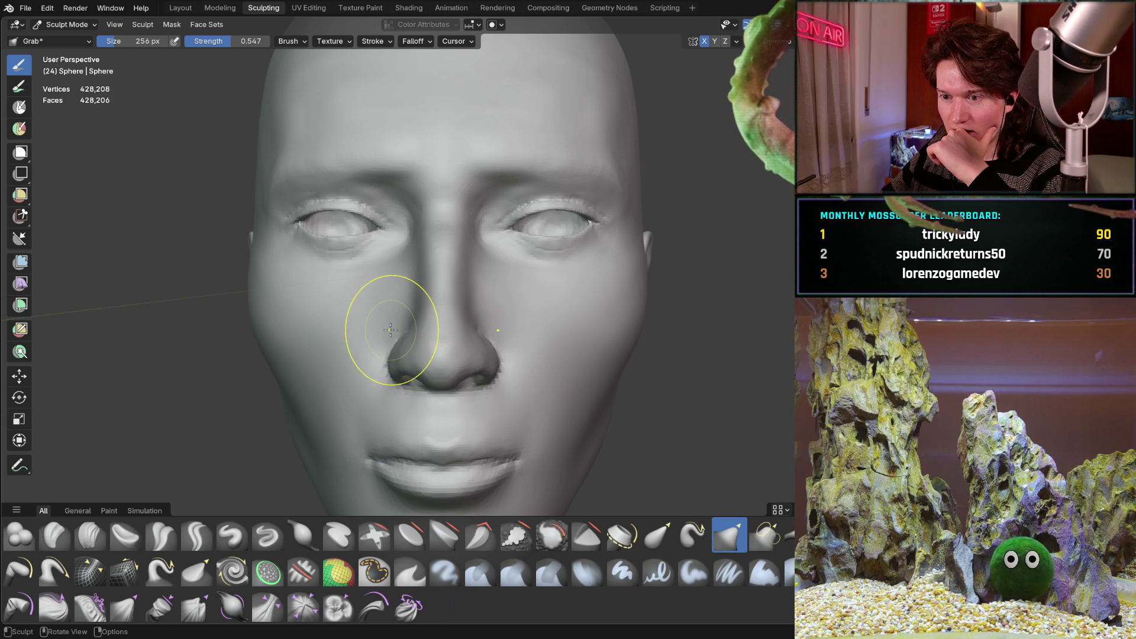
left_click_drag(410, 336, 413, 336)
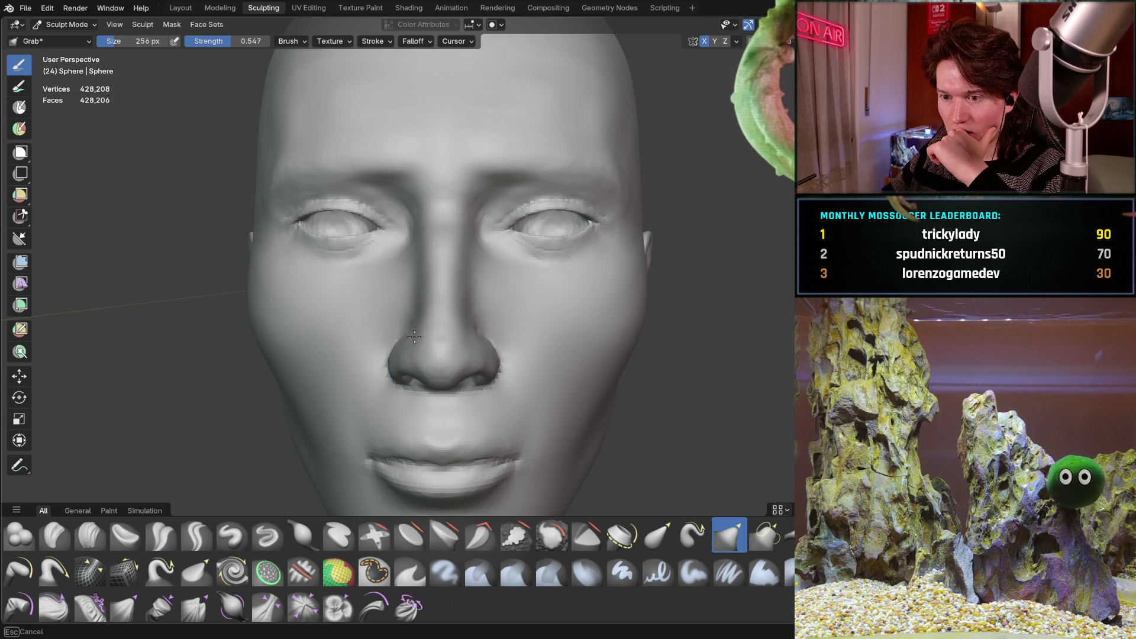
mouse_move(376, 349)
middle_mouse_down()
mouse_move(396, 321)
mouse_move(406, 330)
middle_mouse_up()
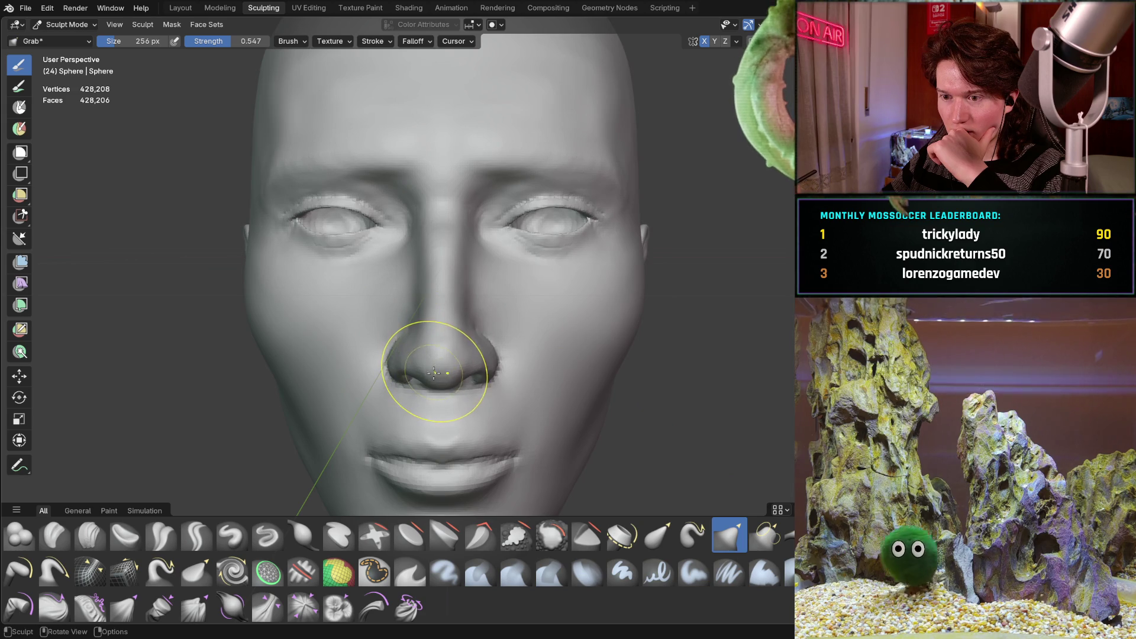
left_click_drag(429, 371, 427, 371)
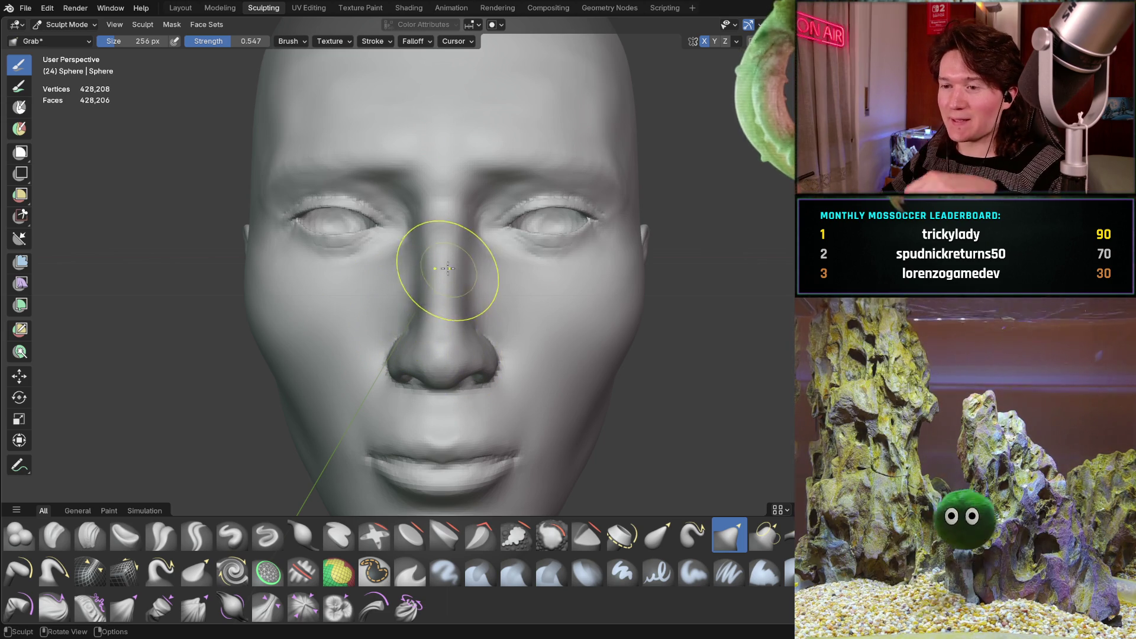
mouse_move(421, 315)
middle_mouse_down("ctrl")
mouse_move(413, 333)
mouse_move(405, 243)
mouse_move(426, 271)
mouse_move(427, 299)
mouse_move(432, 279)
mouse_move(160, 487)
middle_mouse_up("ctrl")
scroll(426, 271, "up", 2)
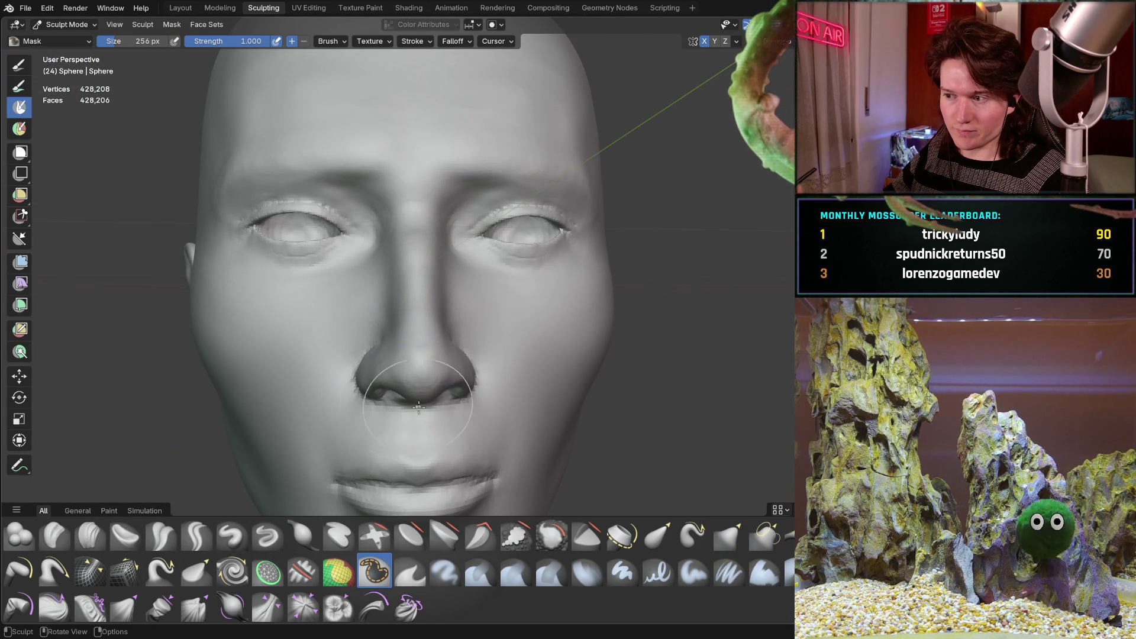
- Back on the Grab brush, review the nose close up from the front and in side profile
key("g")
mouse_move(329, 368)
middle_mouse_down()
mouse_move(354, 346)
mouse_move(376, 352)
middle_mouse_up()
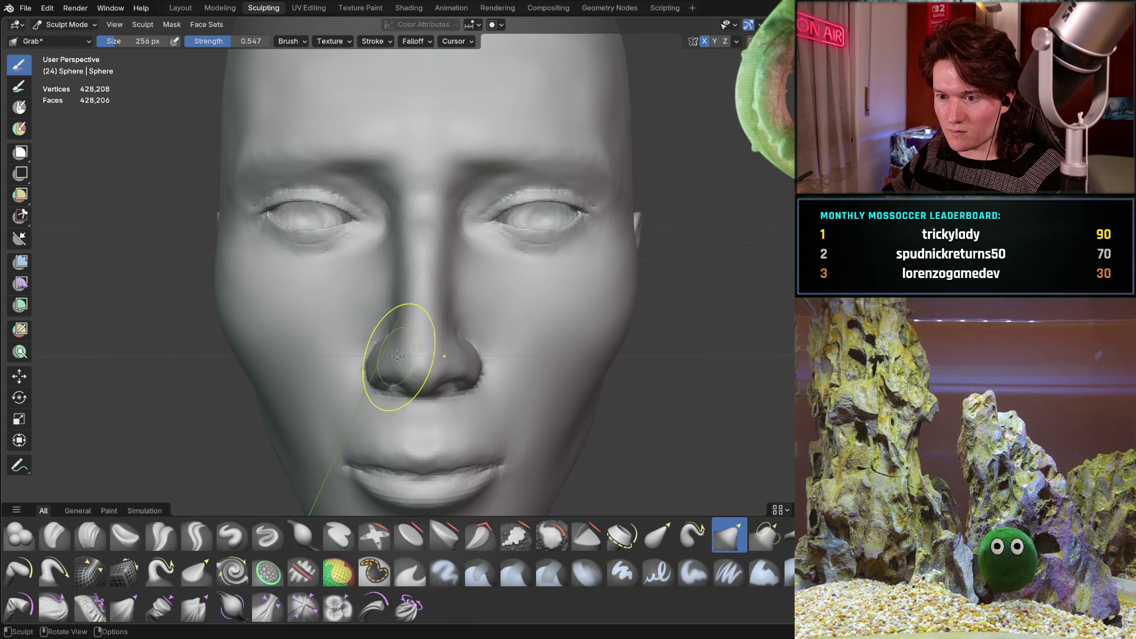
middle_click_drag(371, 354, 382, 331)
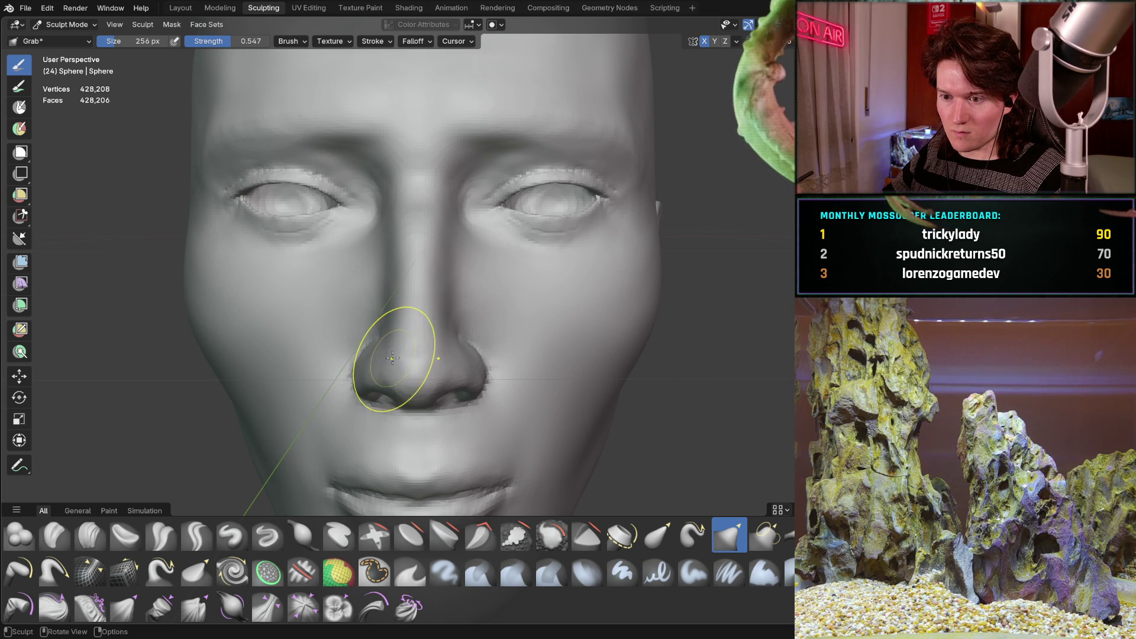
mouse_move(380, 360)
middle_mouse_down()
mouse_move(401, 329)
mouse_move(408, 278)
mouse_move(294, 337)
mouse_move(438, 328)
middle_mouse_up()
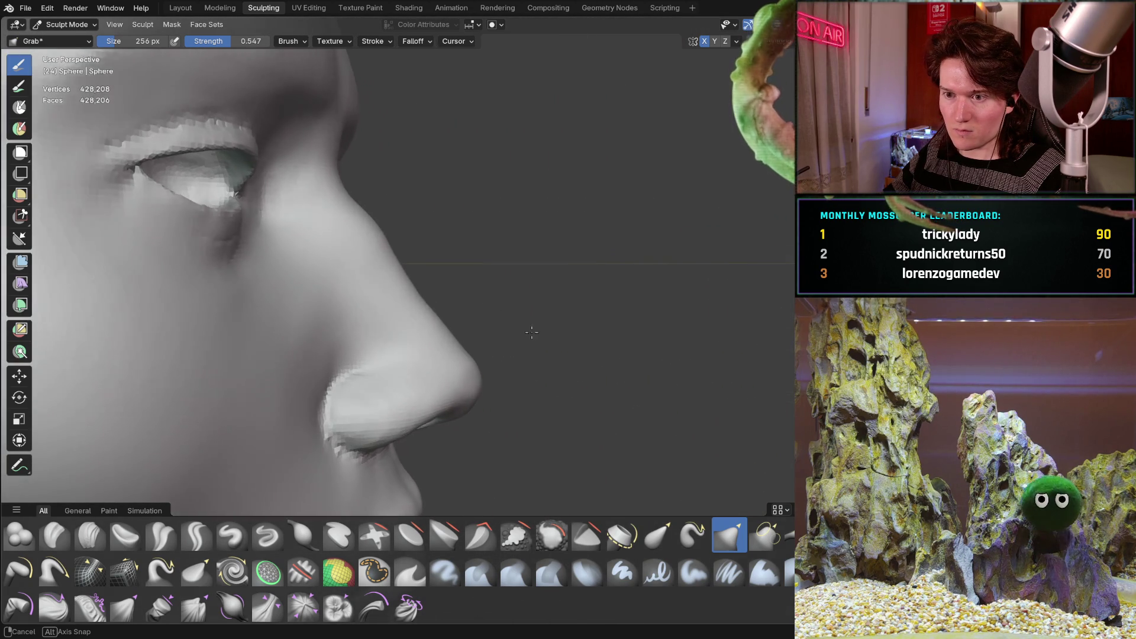
middle_click_drag(440, 327, 416, 298)
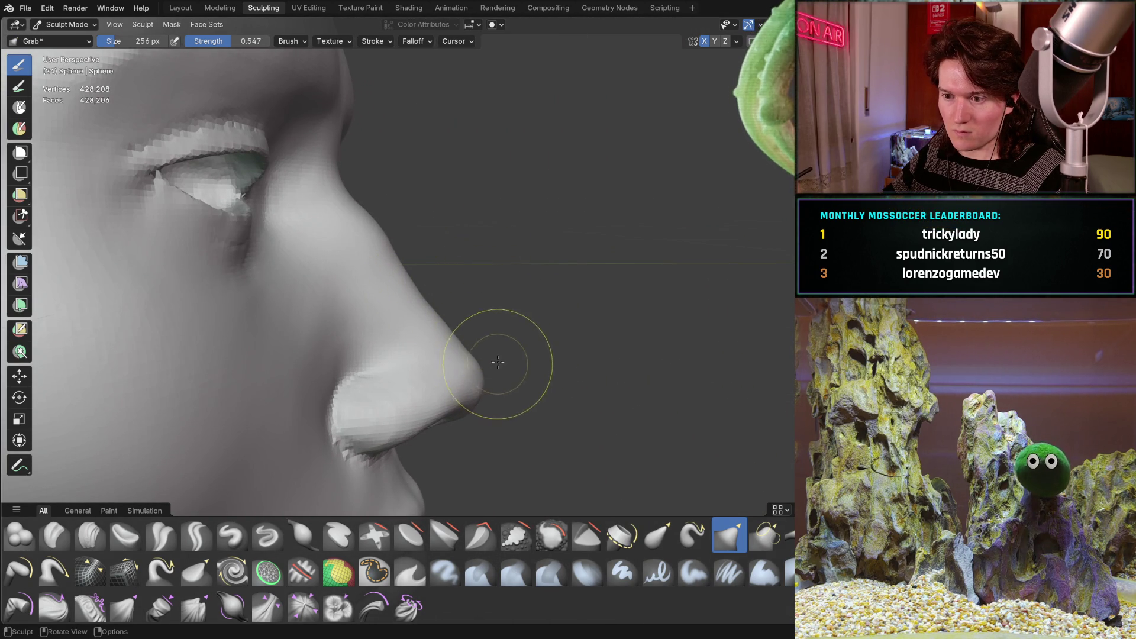
middle_click_drag(498, 364, 353, 339)
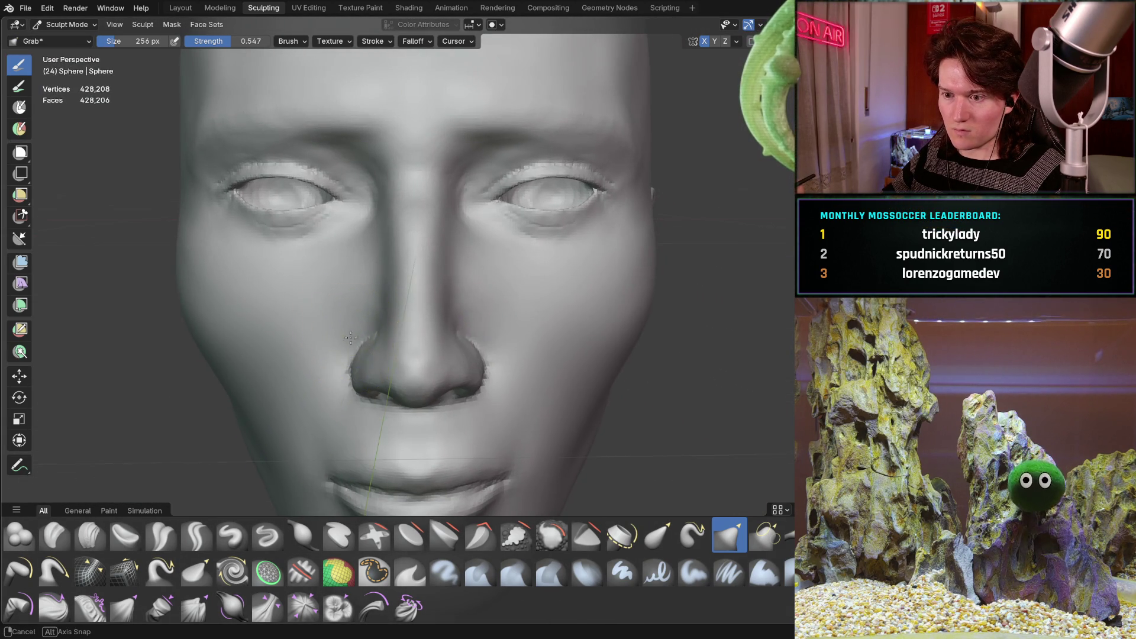
scroll(400, 351, "up", 3)
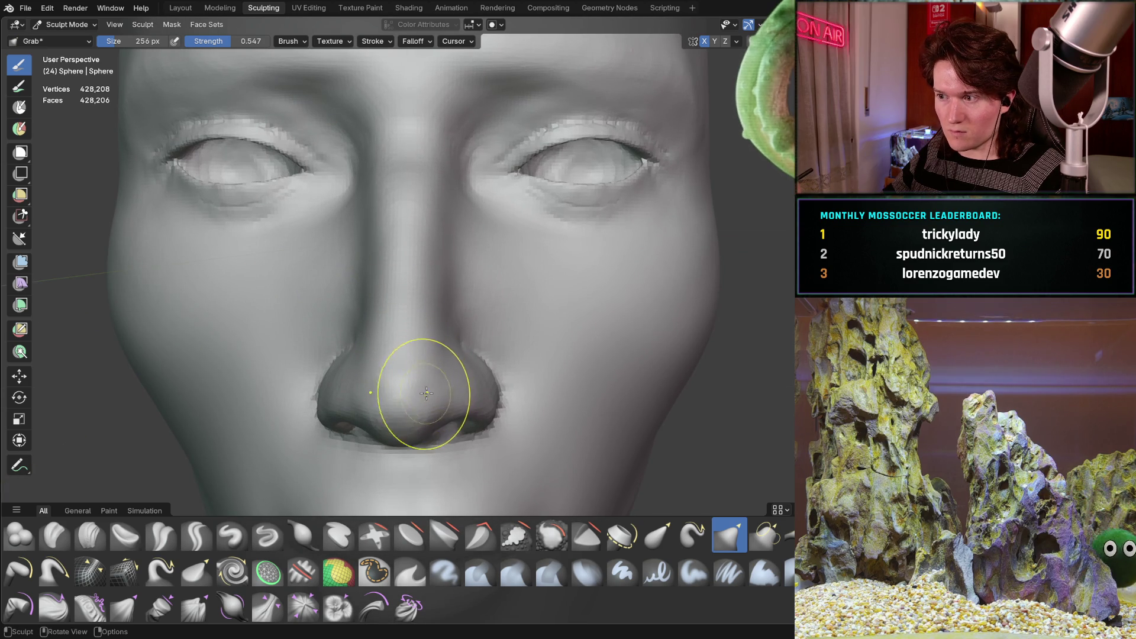
key("c")
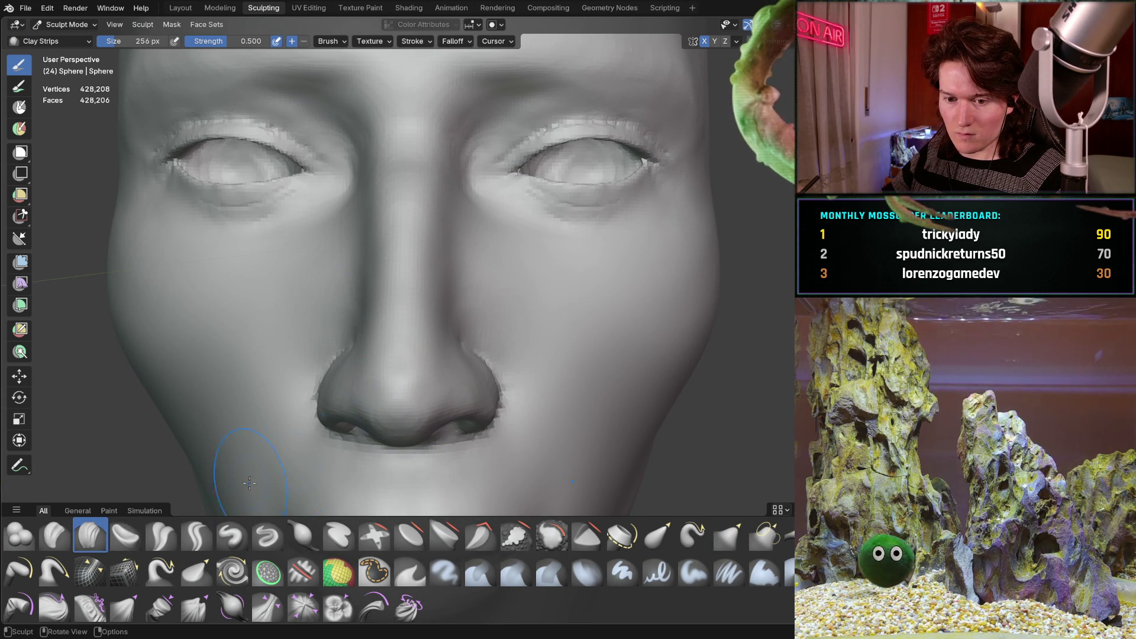
- Lay a Clay Strips stroke on the nose and inspect it from below, three-quarter and profile angles
middle_click_drag(410, 401, 437, 365)
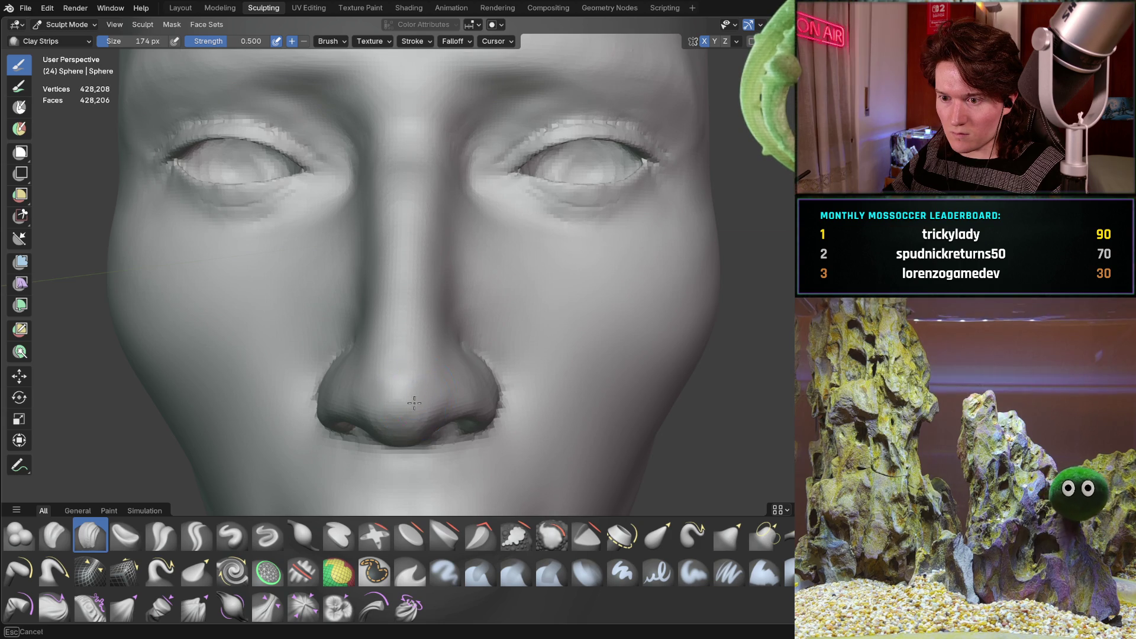
middle_click_drag(431, 353, 382, 346)
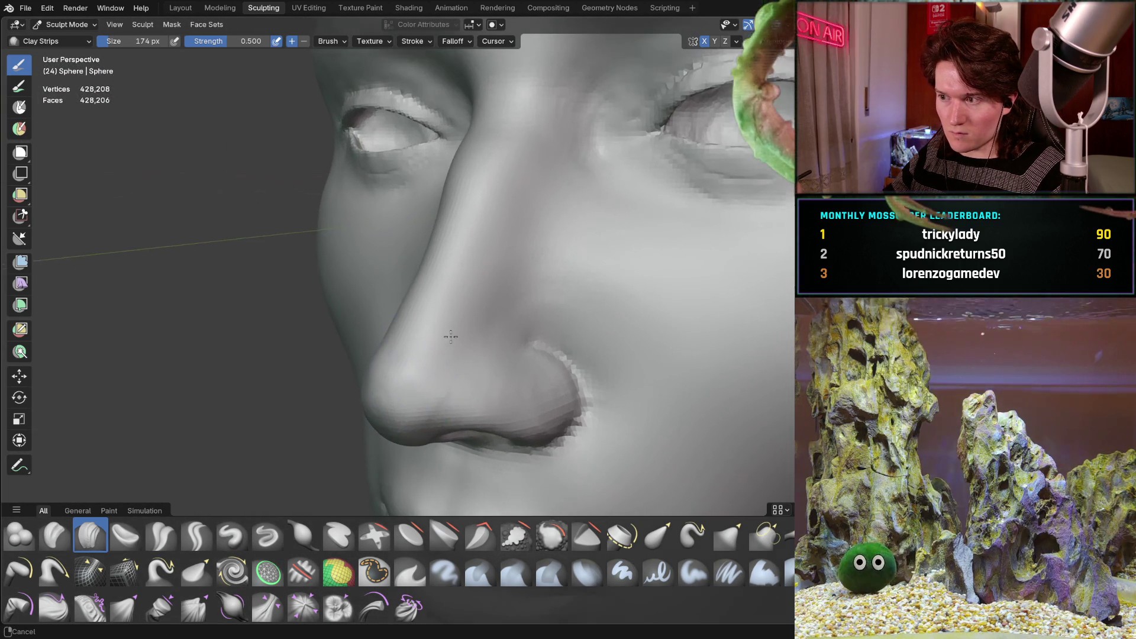
mouse_move(382, 345)
middle_mouse_down()
mouse_move(457, 380)
mouse_move(480, 307)
mouse_move(350, 377)
middle_mouse_up()
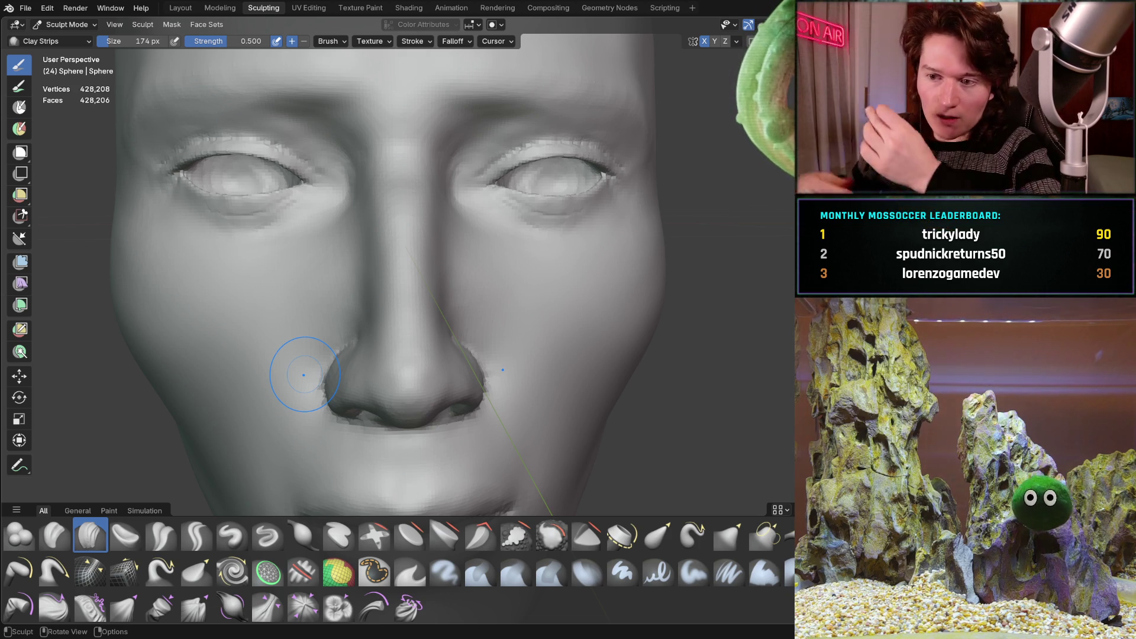
mouse_move(384, 298)
middle_mouse_down()
mouse_move(375, 374)
mouse_move(393, 376)
mouse_move(426, 317)
mouse_move(368, 333)
mouse_move(391, 335)
middle_mouse_up()
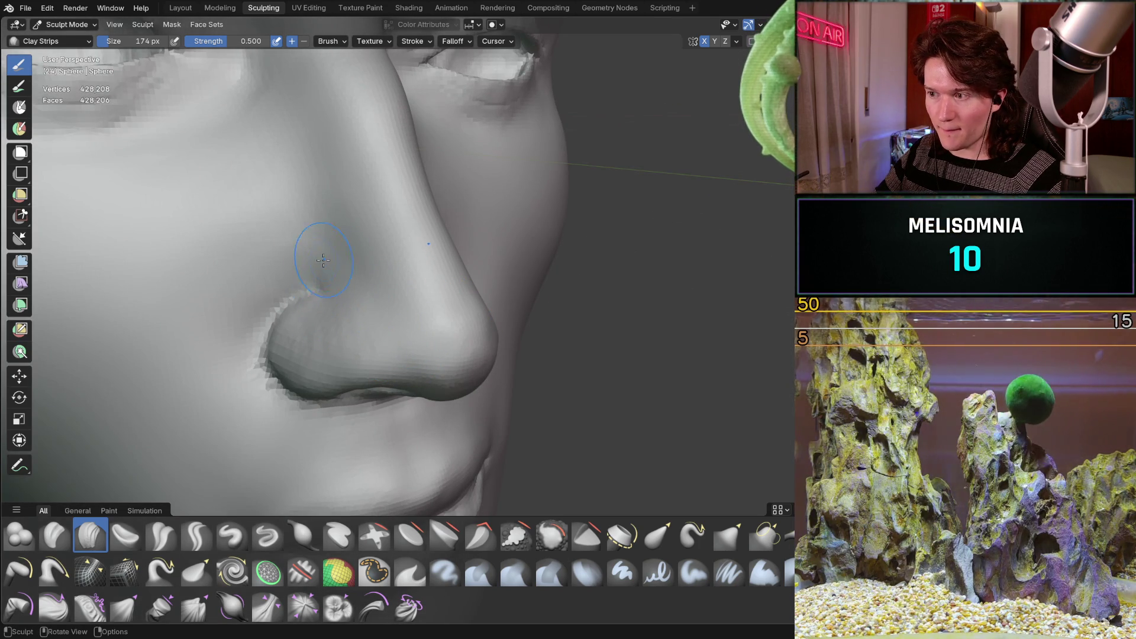
middle_click_drag(325, 262, 321, 249)
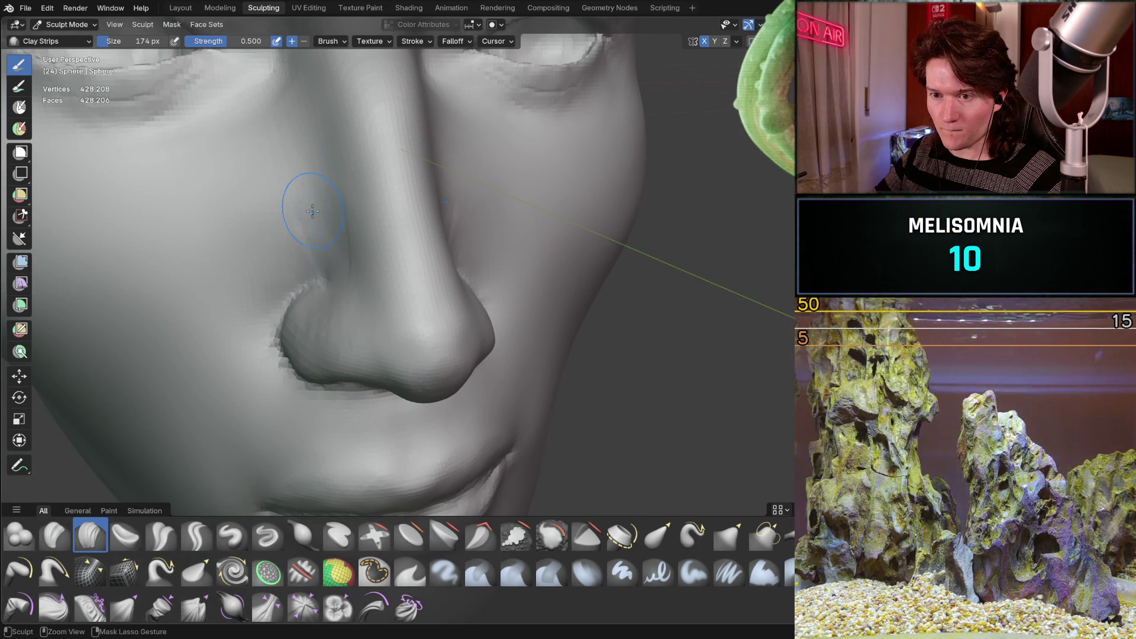
mouse_move(307, 169)
middle_mouse_down()
mouse_move(340, 225)
mouse_move(413, 206)
mouse_move(383, 215)
middle_mouse_up()
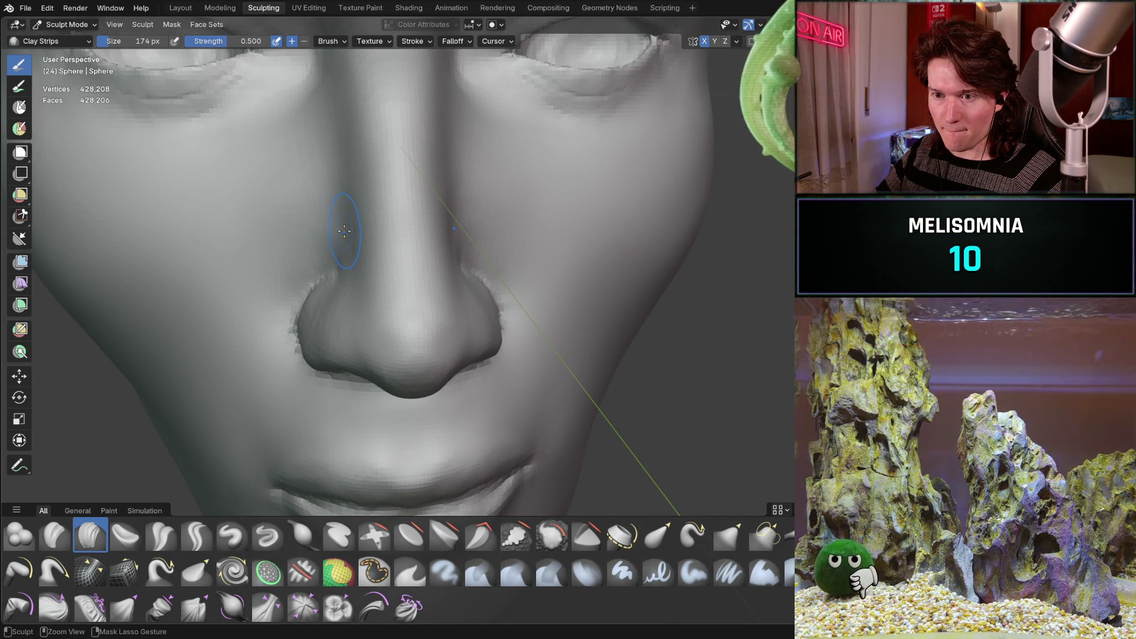
mouse_move(422, 244)
middle_mouse_down()
mouse_move(480, 221)
mouse_move(406, 206)
middle_mouse_up()
scroll(405, 207, "down", 3)
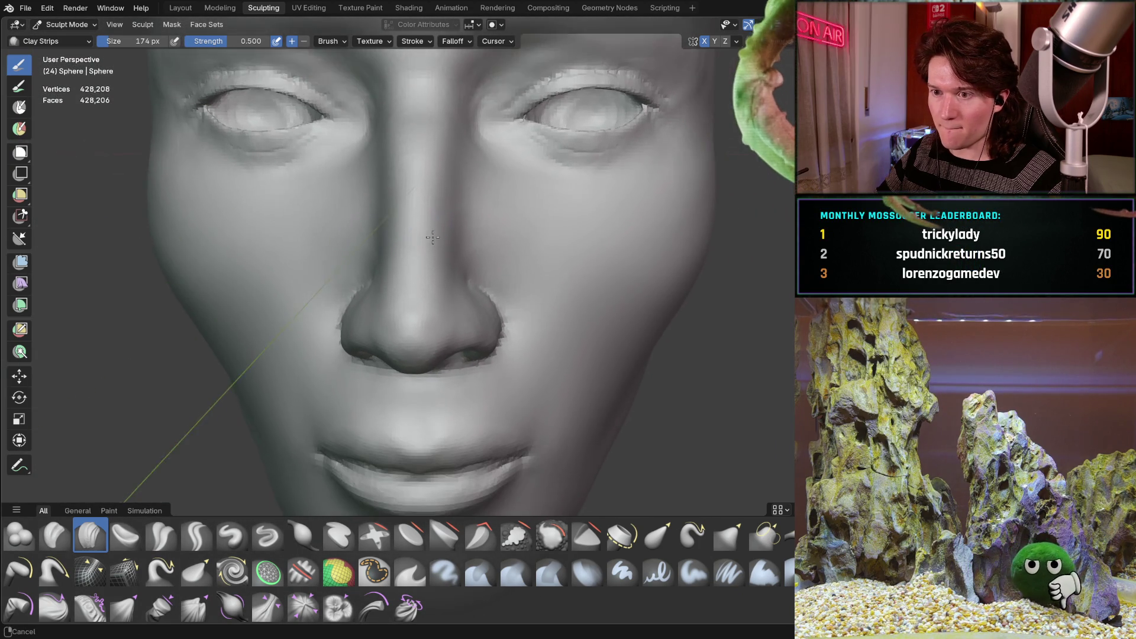
mouse_move(419, 254)
middle_mouse_down("ctrl")
mouse_move(290, 375)
mouse_move(369, 259)
mouse_move(291, 301)
middle_mouse_up("ctrl")
scroll(370, 259, "up", 2)
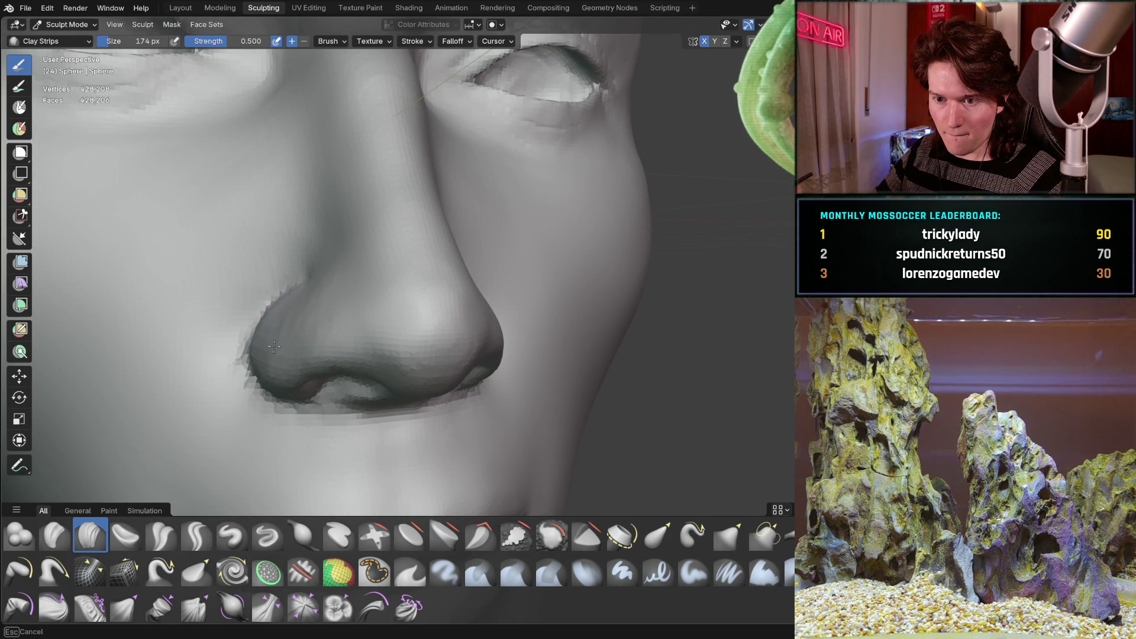
mouse_move(277, 303)
middle_mouse_down()
mouse_move(275, 333)
mouse_move(153, 296)
middle_mouse_up()
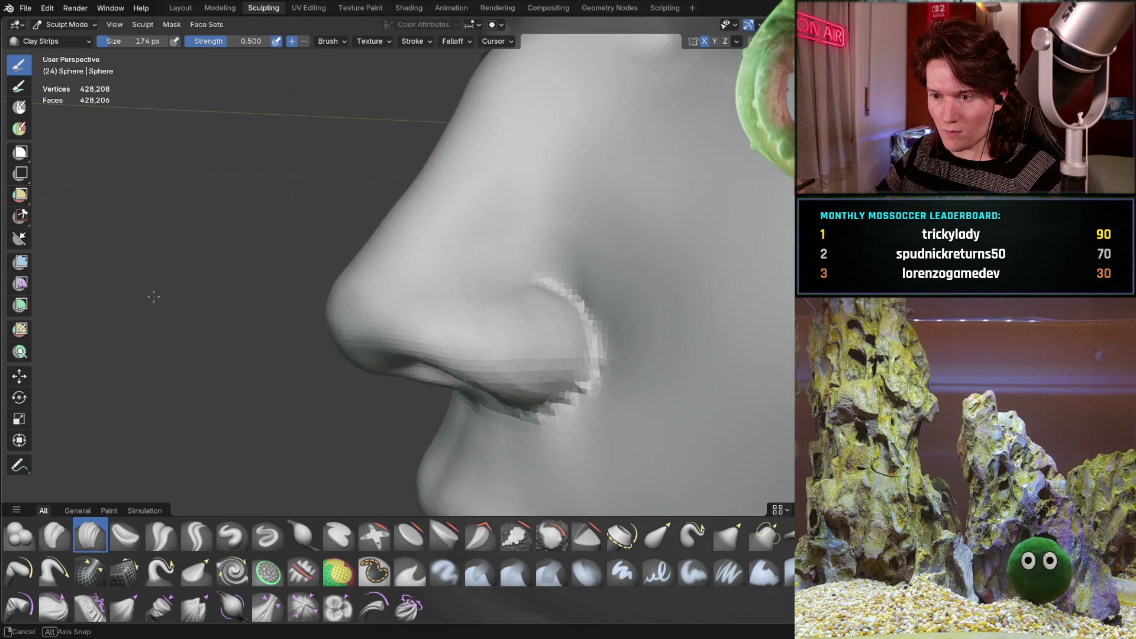
scroll(376, 257, "down", 3)
mouse_move(284, 325)
middle_mouse_down()
mouse_move(263, 301)
mouse_move(429, 278)
mouse_move(507, 287)
mouse_move(551, 317)
mouse_move(533, 296)
mouse_move(473, 325)
mouse_move(314, 313)
mouse_move(289, 332)
mouse_move(450, 313)
mouse_move(350, 341)
mouse_move(355, 382)
mouse_move(341, 381)
middle_mouse_up()
- Enlarge the Grab brush radius and check the nose from three-quarter, frontal and low angles
key("g")
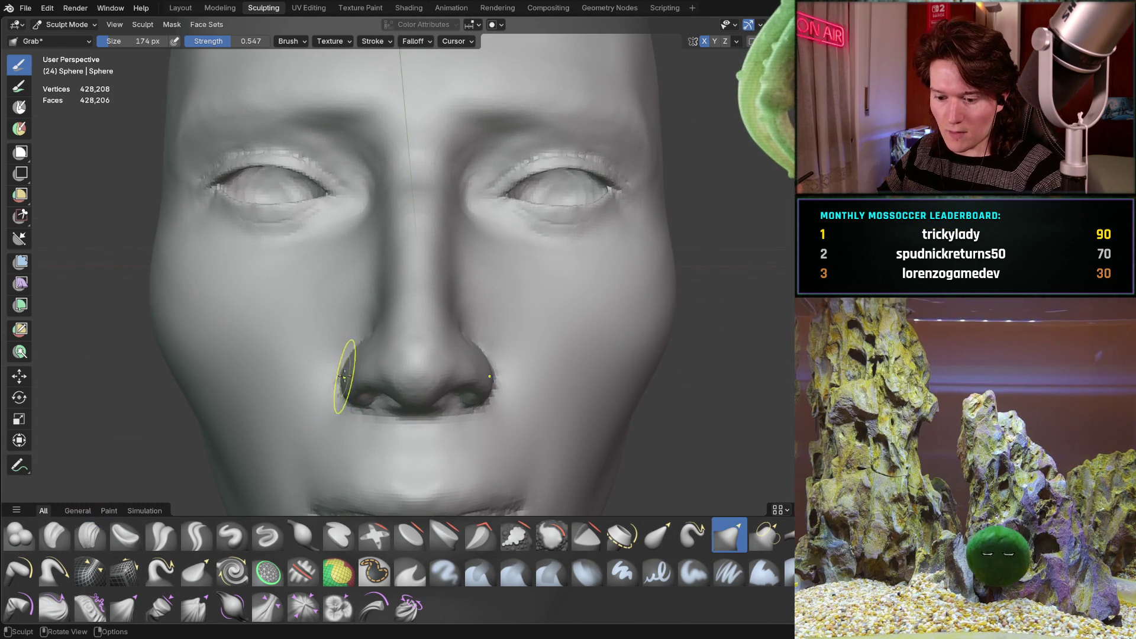
left_click(349, 377)
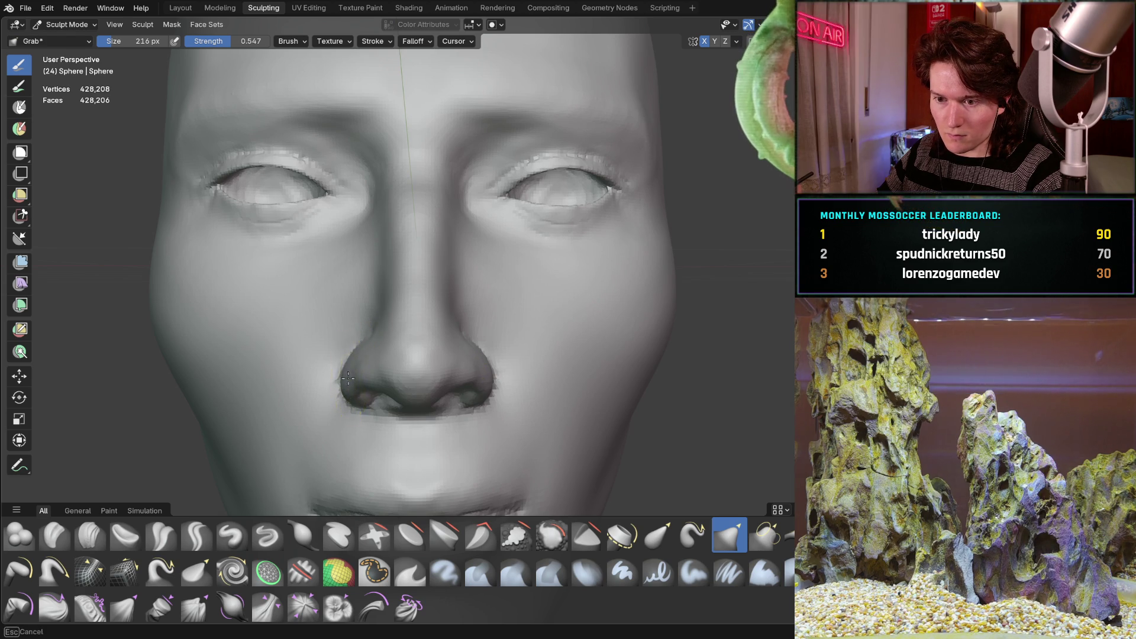
middle_click_drag(348, 379, 404, 366)
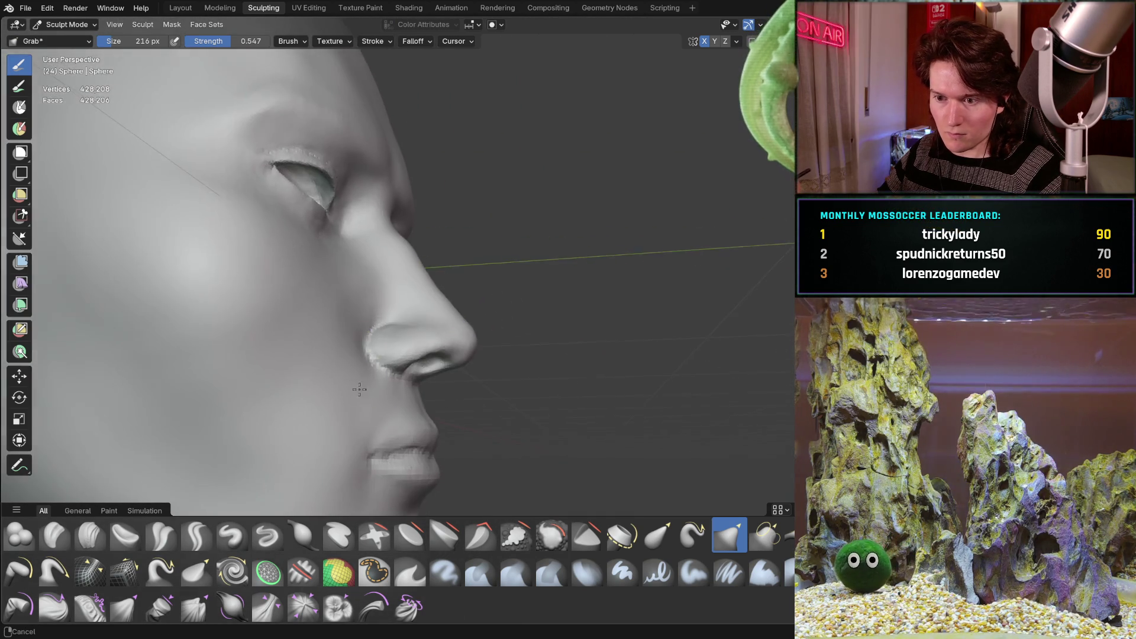
mouse_move(441, 346)
middle_mouse_down()
mouse_move(365, 303)
mouse_move(364, 346)
middle_mouse_up()
scroll(364, 346, "up", 2)
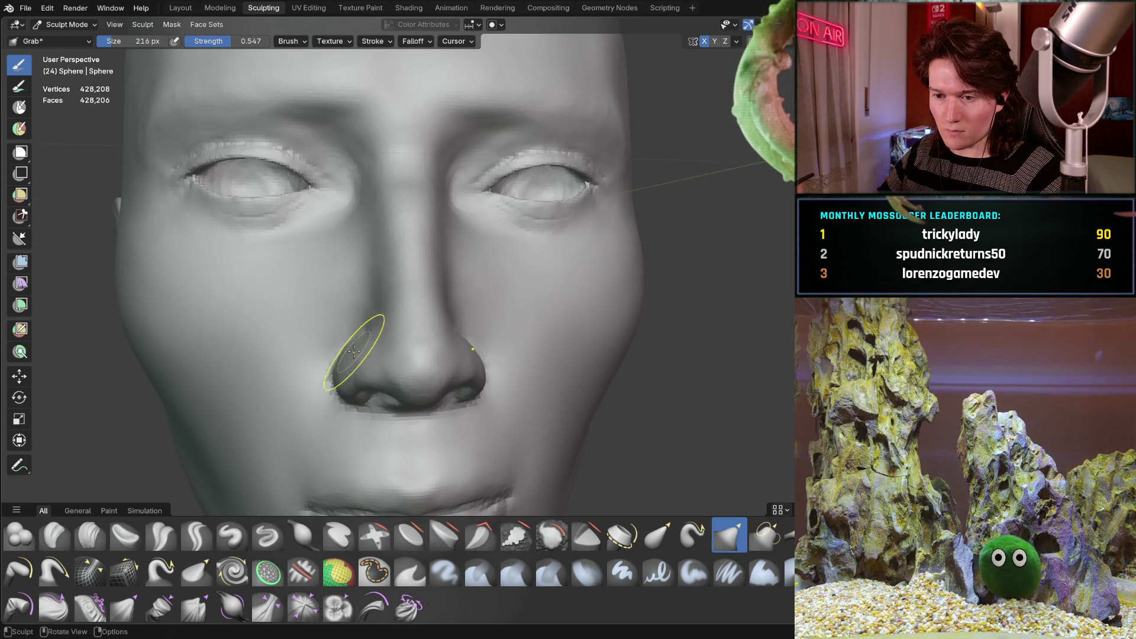
mouse_move(358, 362)
middle_mouse_down()
mouse_move(278, 367)
mouse_move(285, 294)
middle_mouse_up()
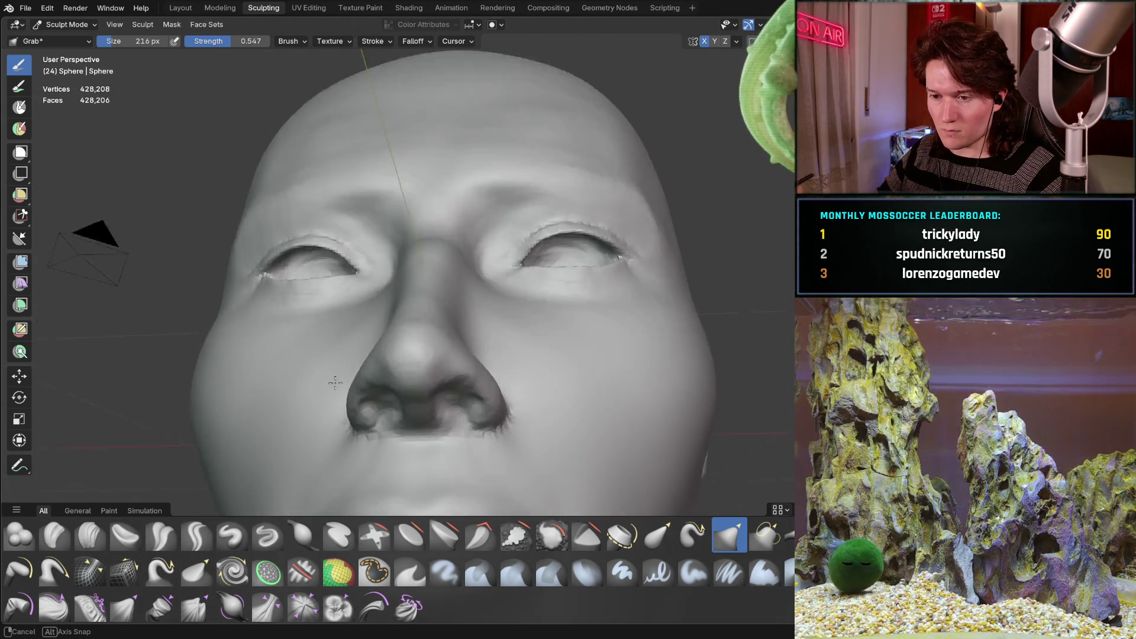
mouse_move(285, 292)
middle_mouse_down()
mouse_move(324, 358)
mouse_move(302, 319)
middle_mouse_up()
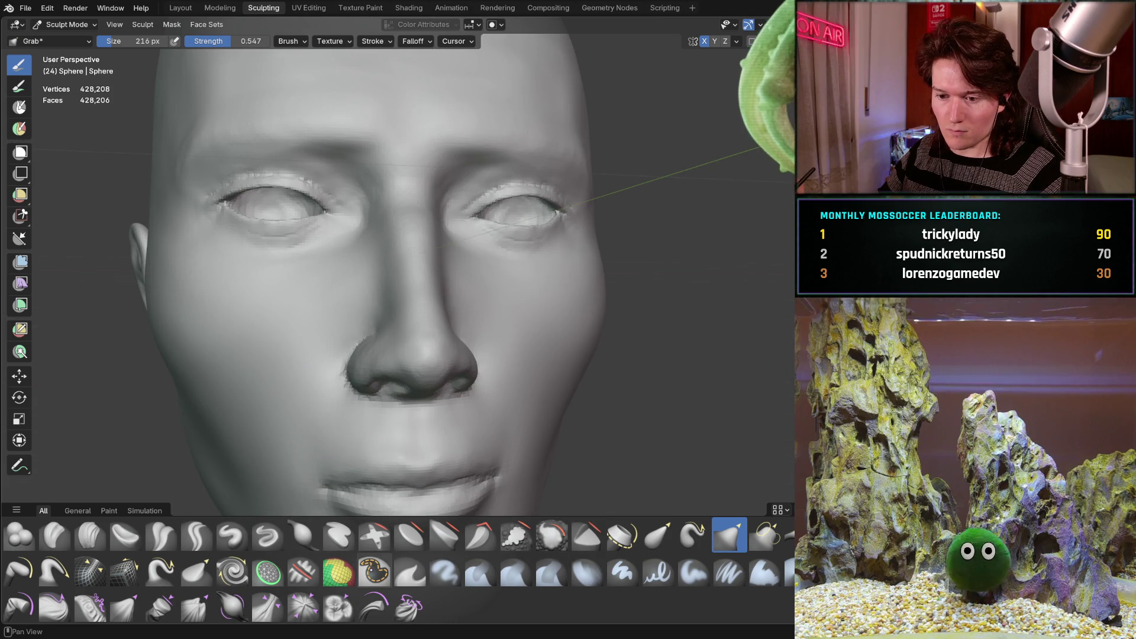
- With the Mask brush, paint a mask from the nose bridge to the tip and across the nostrils
key("m")
middle_click_drag(386, 297, 386, 385, "shift")
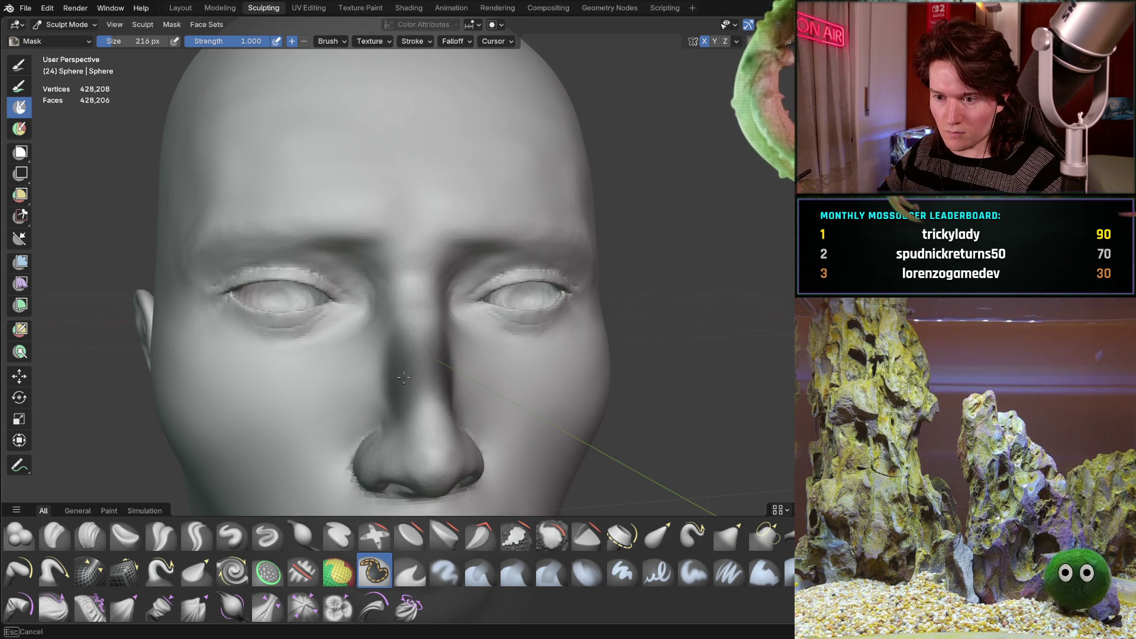
mouse_move(404, 415)
left_mouse_down()
mouse_move(422, 475)
mouse_move(380, 418)
left_mouse_up()
middle_click_drag(380, 418, 392, 274)
left_click_drag(391, 275, 388, 312)
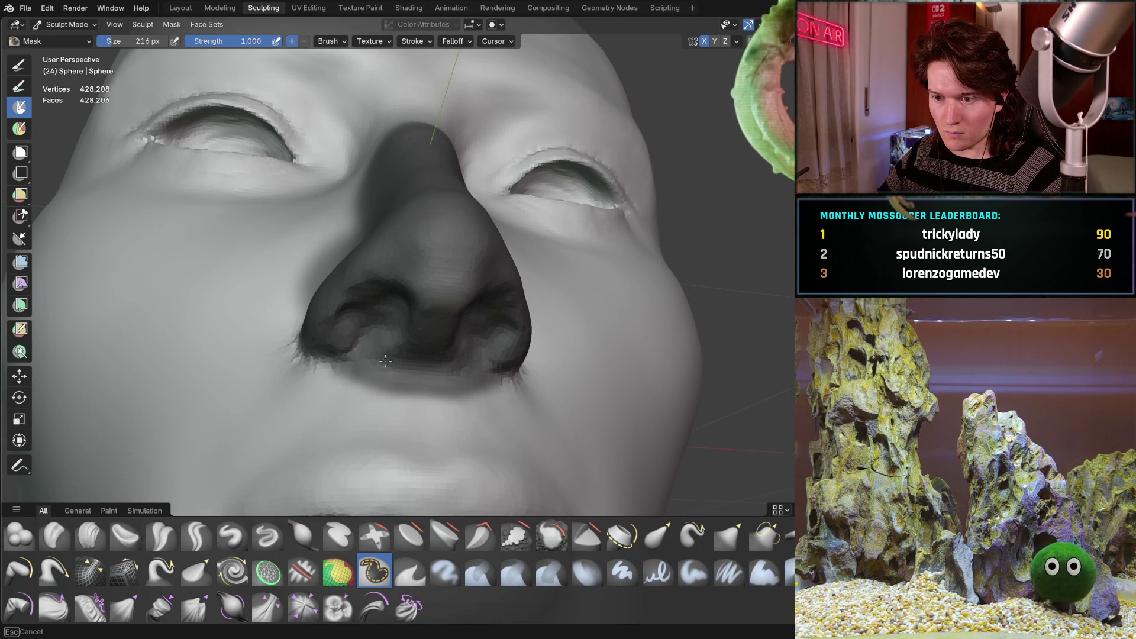
left_click_drag(396, 361, 329, 304)
mouse_move(329, 305)
middle_mouse_down()
mouse_move(360, 339)
mouse_move(314, 356)
middle_mouse_up()
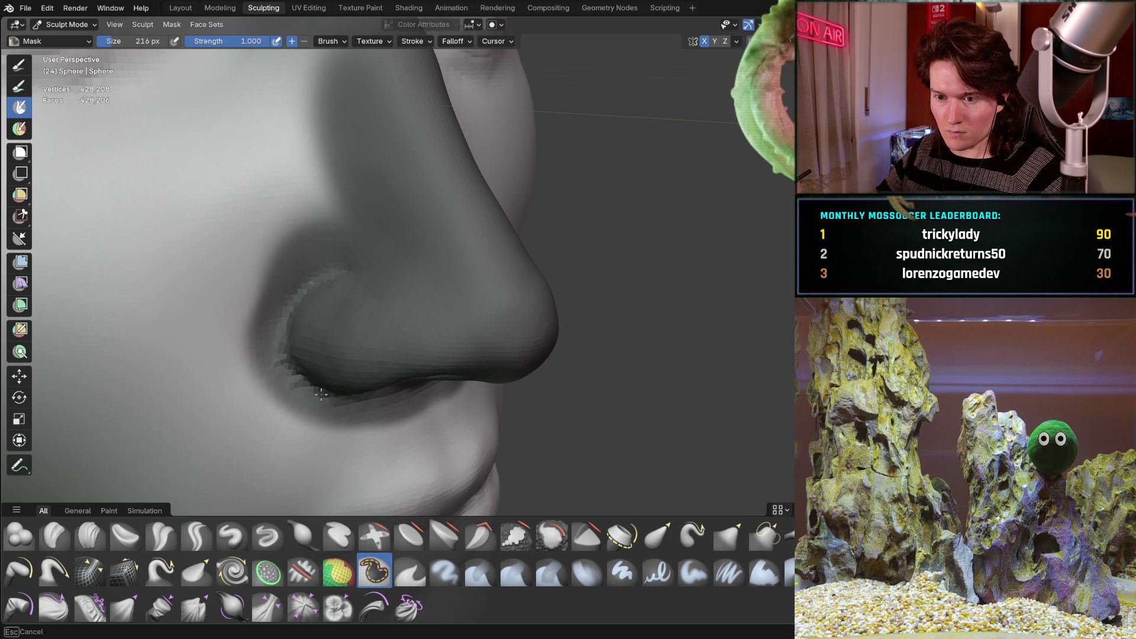
middle_click_drag(396, 334, 340, 303)
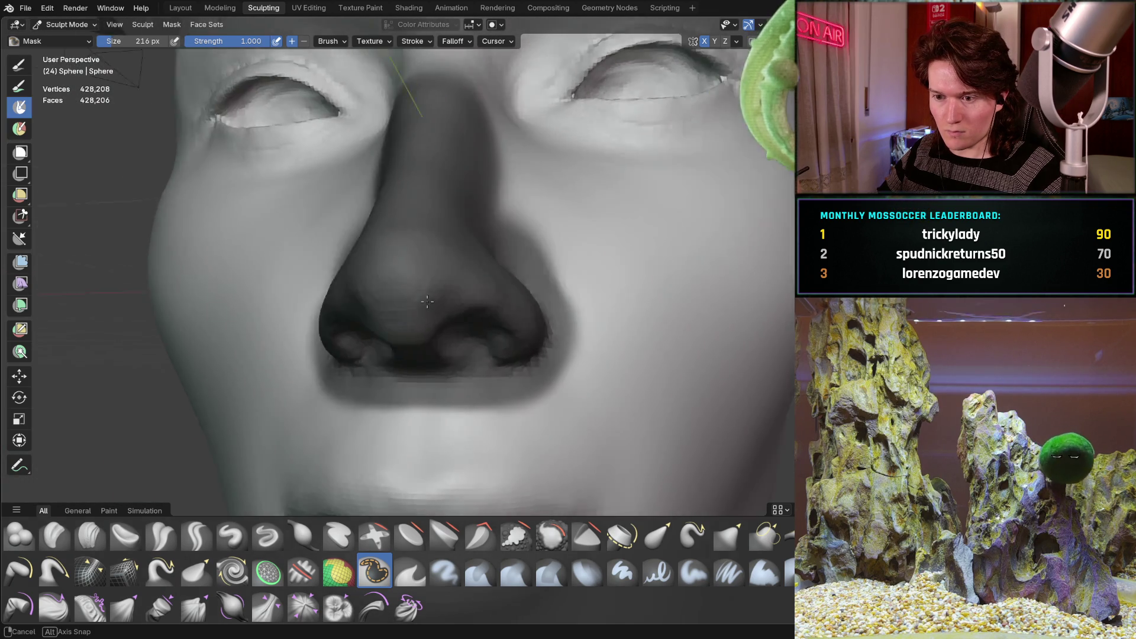
mouse_move(426, 363)
middle_mouse_down()
mouse_move(432, 246)
mouse_move(403, 376)
middle_mouse_up()
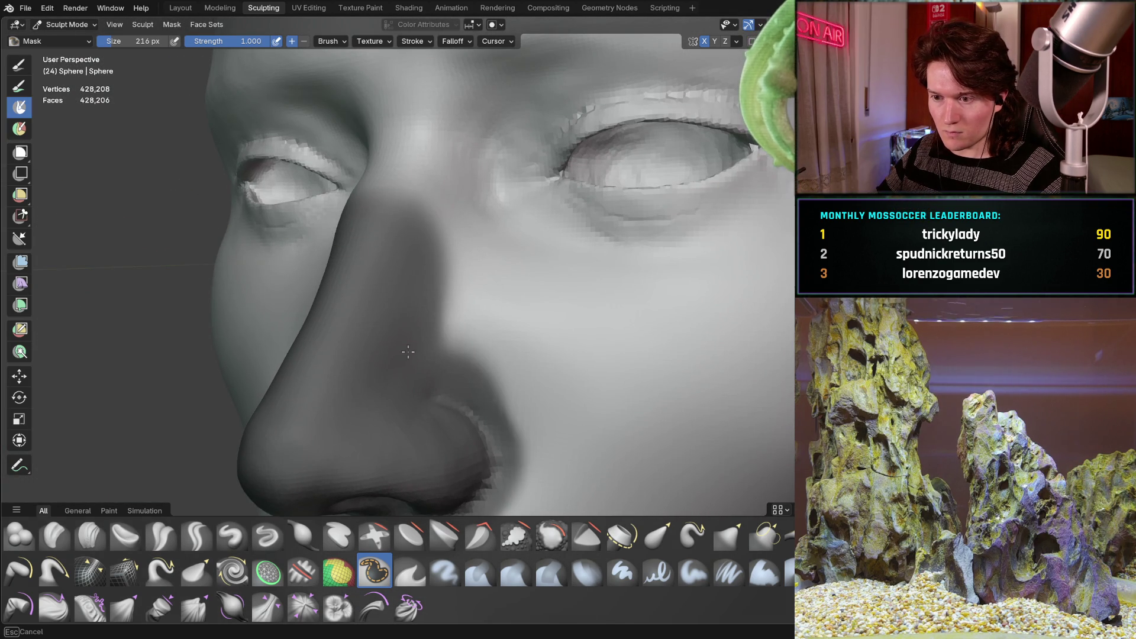
- Extend the mask up the bridge and fill it along the nose's left side and edge
left_click_drag(415, 332, 422, 169)
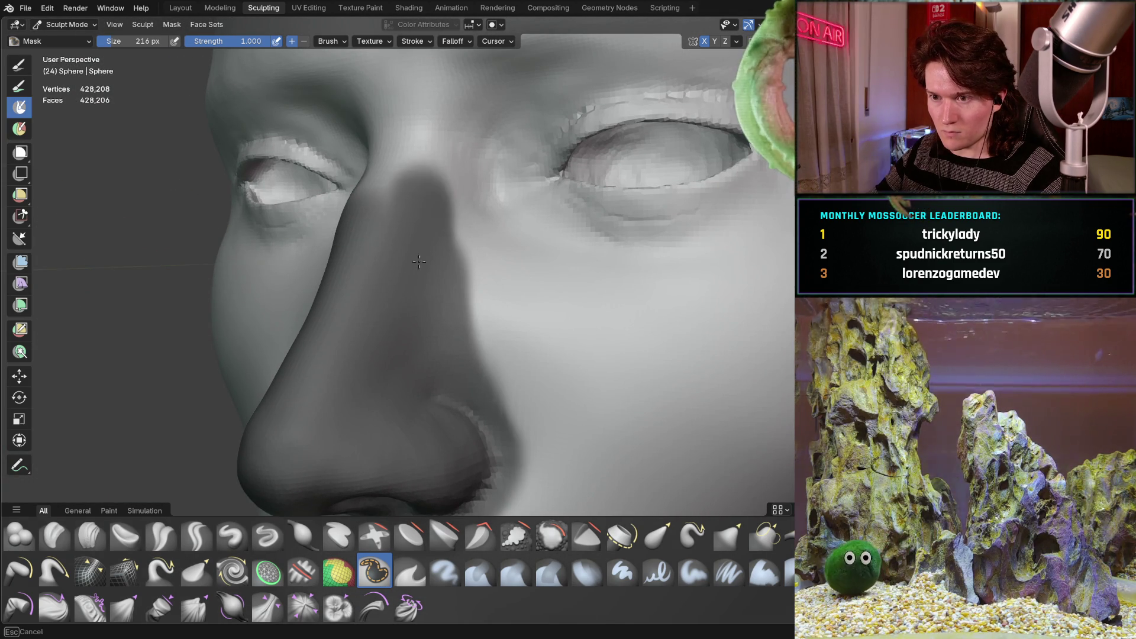
middle_click_drag(399, 168, 399, 188)
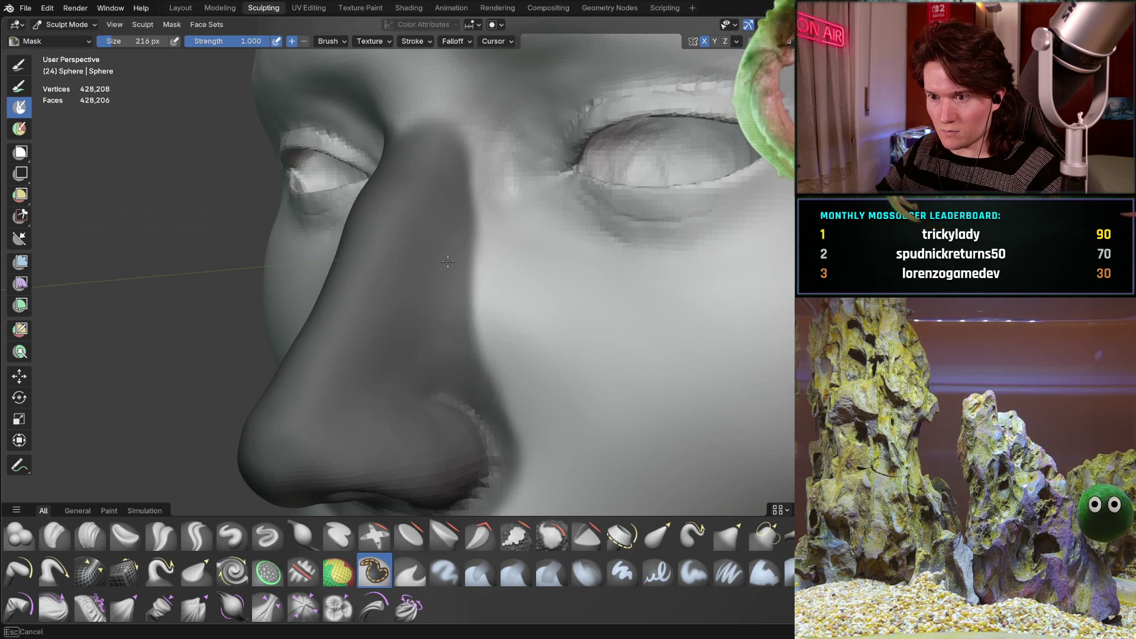
middle_click_drag(438, 361, 368, 195)
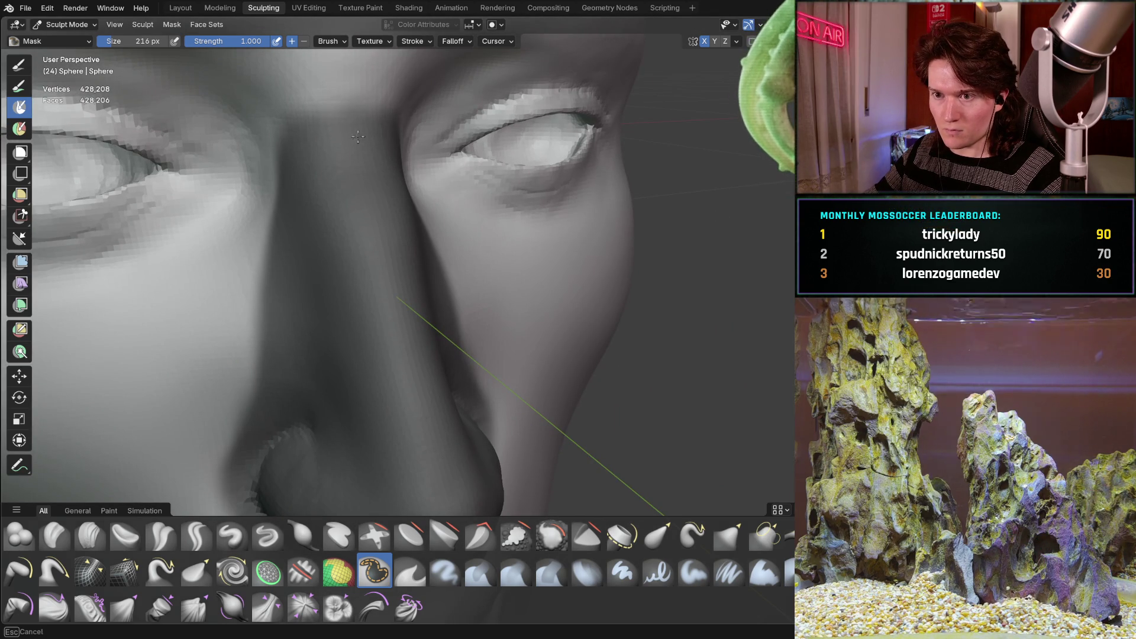
left_click_drag(358, 148, 302, 256)
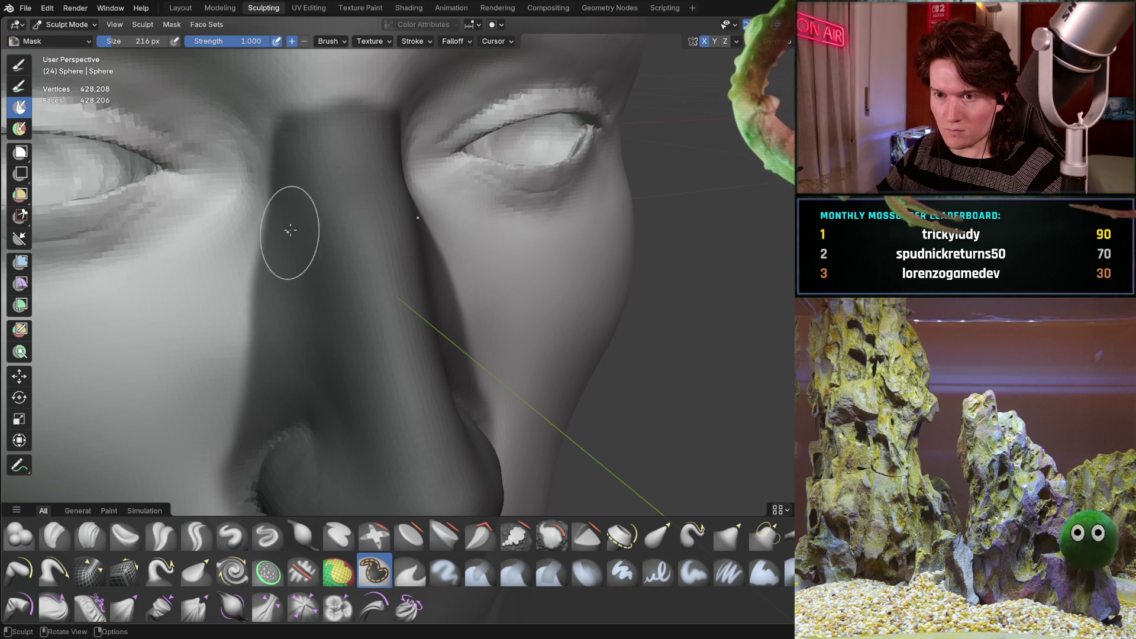
middle_click_drag(287, 237, 321, 215)
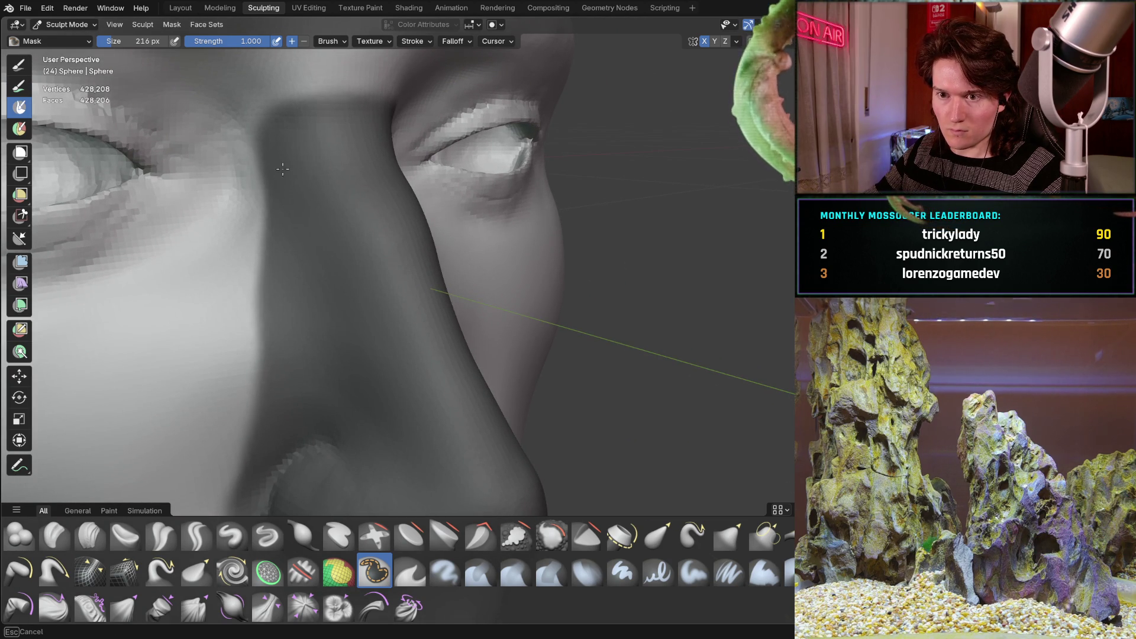
left_click_drag(282, 164, 259, 279)
mouse_move(271, 453)
left_mouse_down()
mouse_move(289, 203)
mouse_move(274, 423)
left_mouse_up()
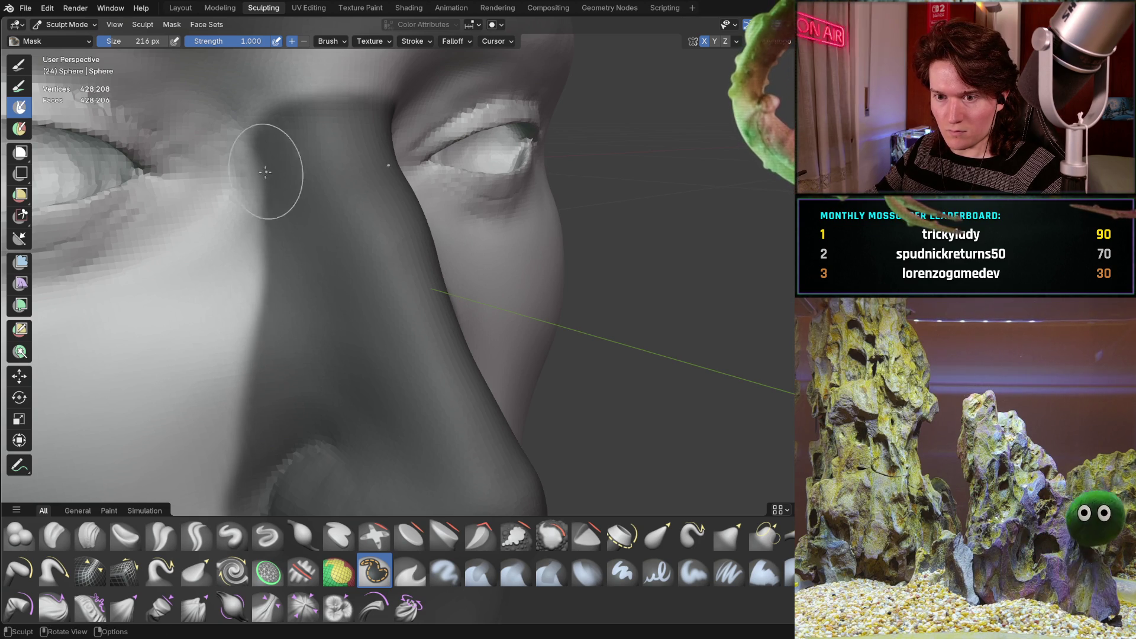
left_click_drag(254, 169, 244, 318)
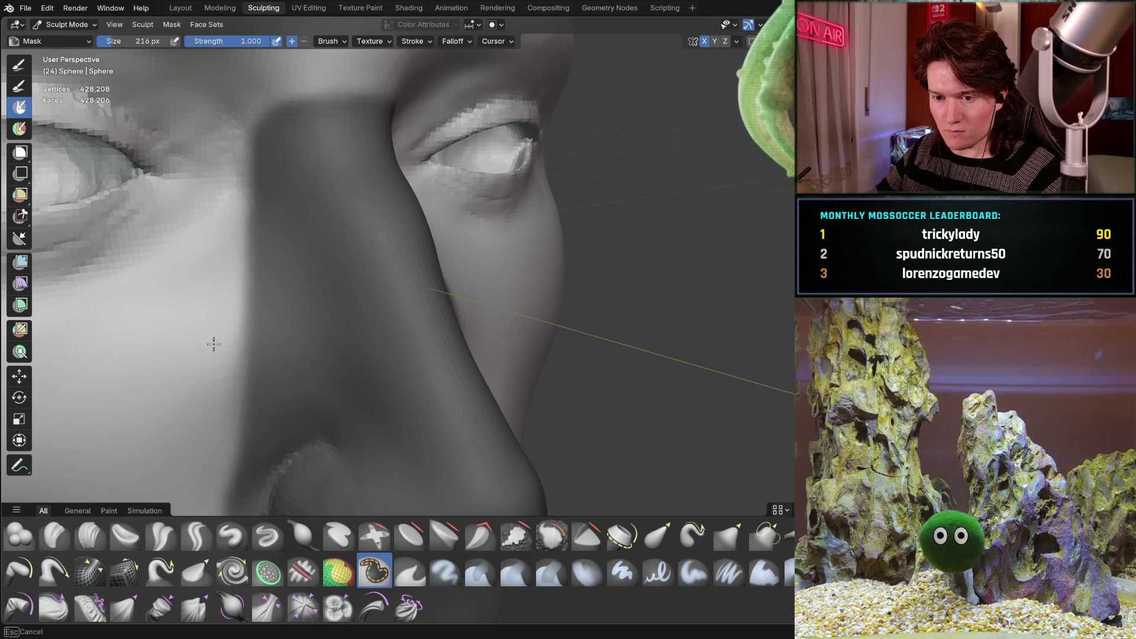
left_click_drag(213, 358, 215, 322)
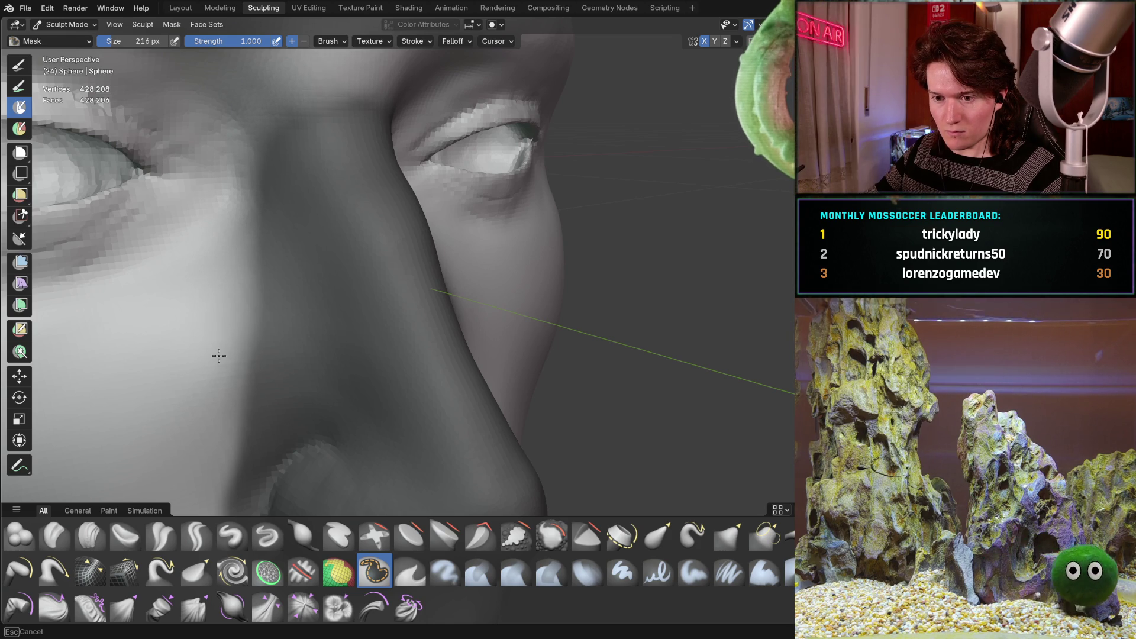
- Review the masked nostrils from several angles, then invert the mask so only the nose stays free
middle_click_drag(192, 395, 221, 353)
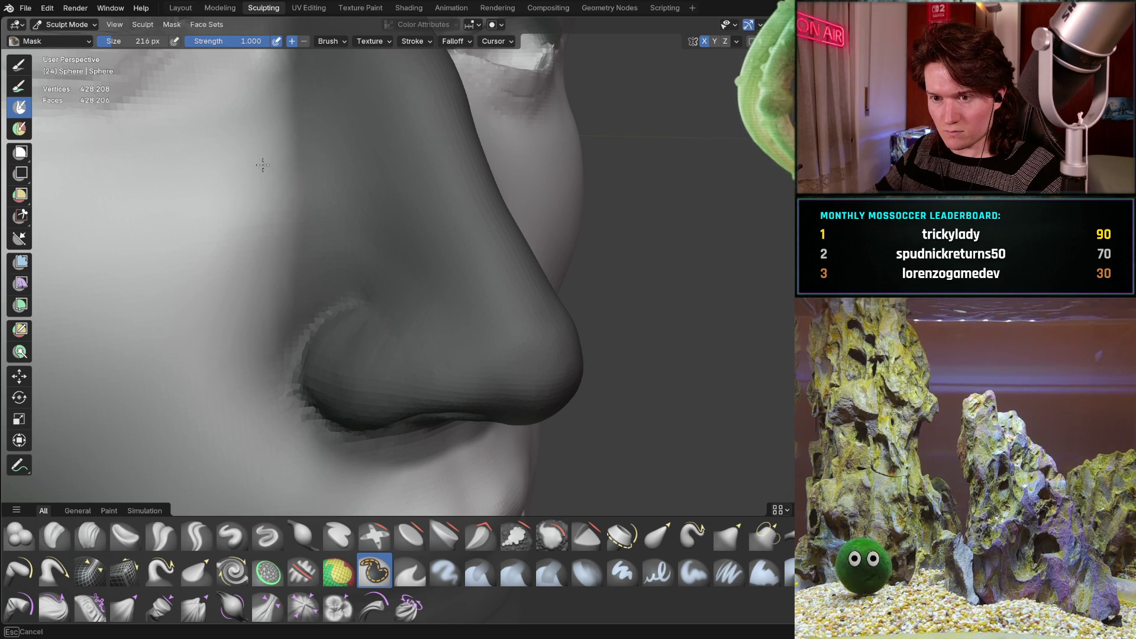
middle_click_drag(254, 305, 188, 329)
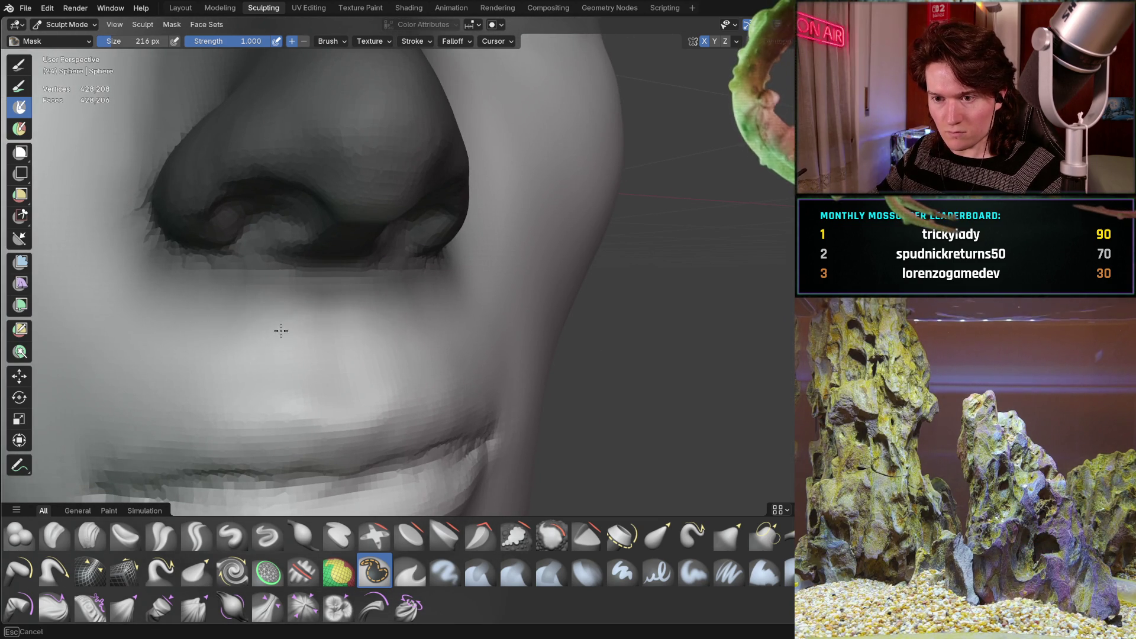
middle_click_drag(368, 293, 274, 311)
scroll(274, 311, "up", 3)
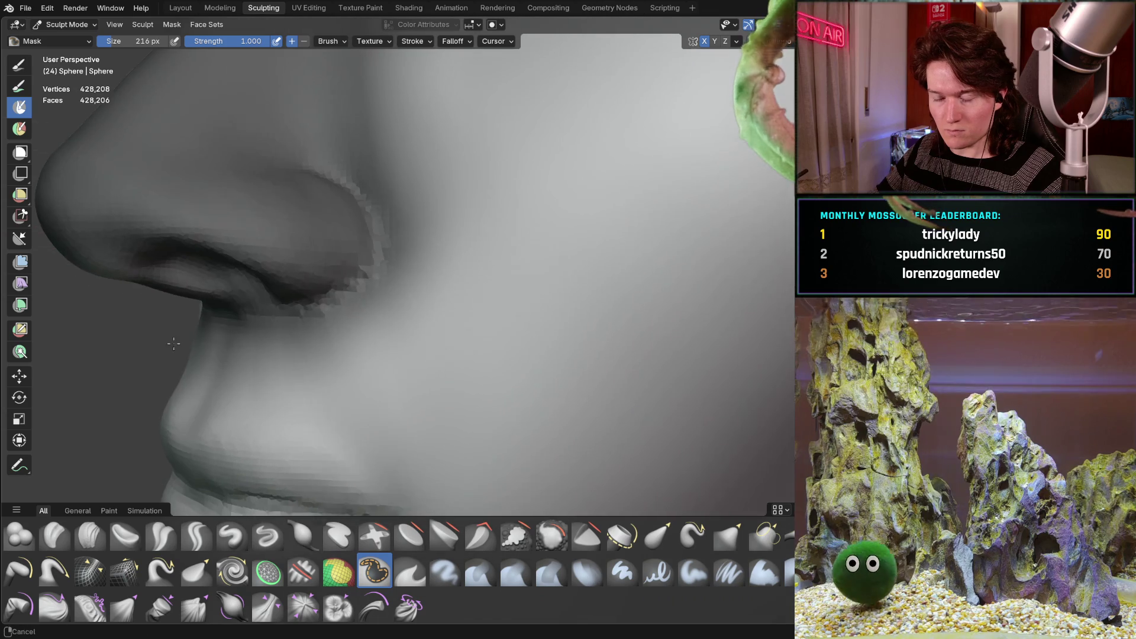
middle_click_drag(414, 312, 439, 380)
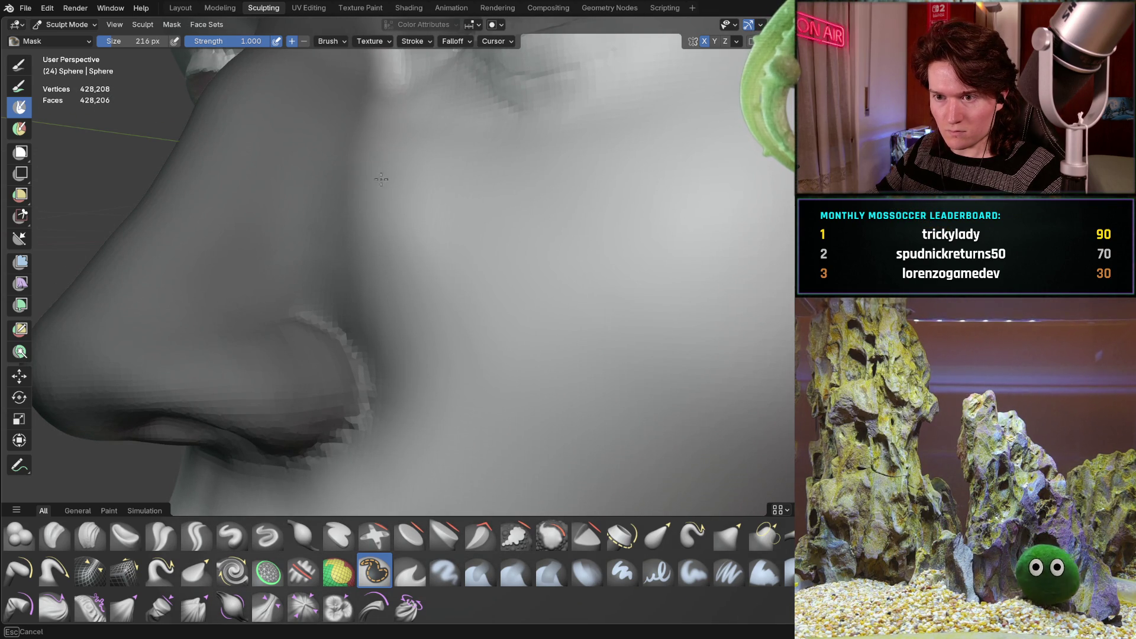
scroll(423, 321, "down", 5)
middle_click_drag(343, 316, 384, 211)
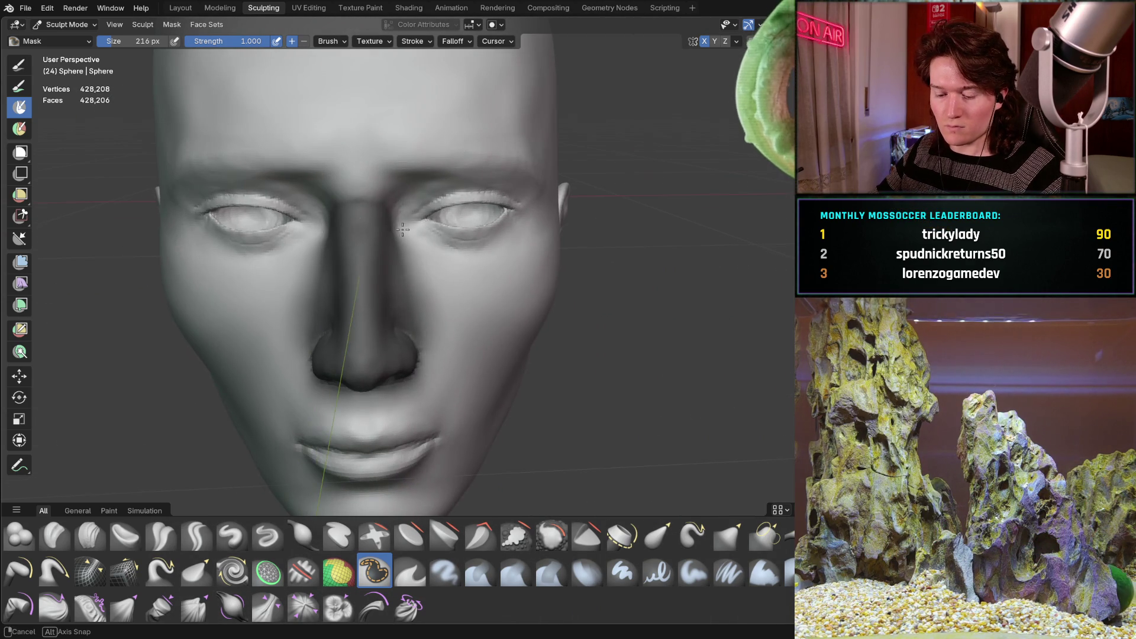
key("ctrl+i")
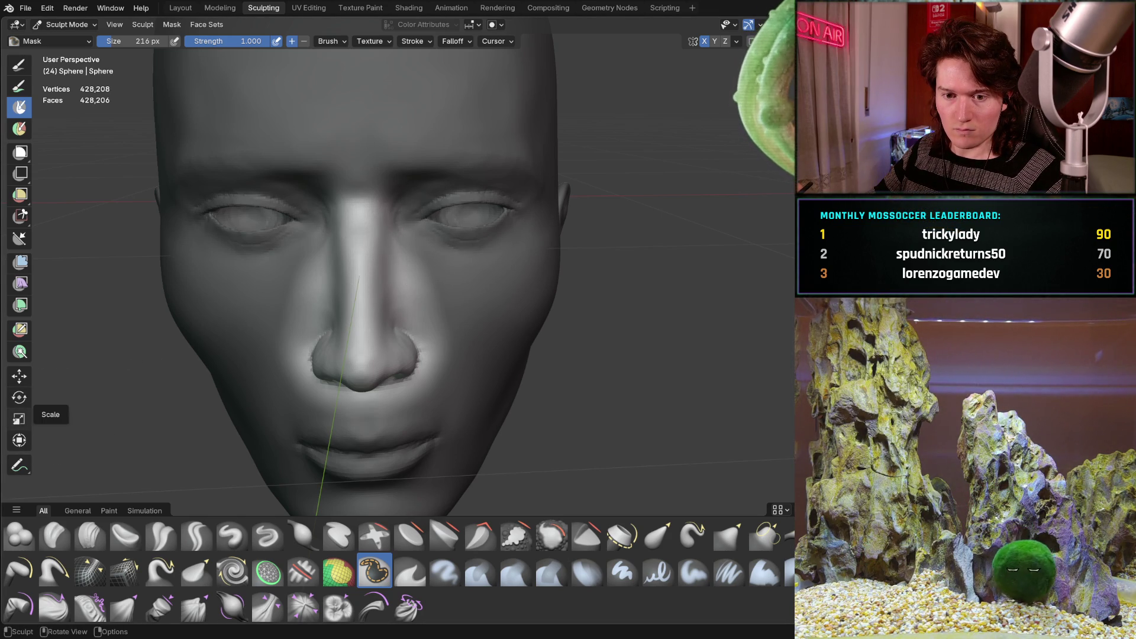
- Activate the Scale tool and try a vertical stretch of the unmasked nose region
left_click(19, 419)
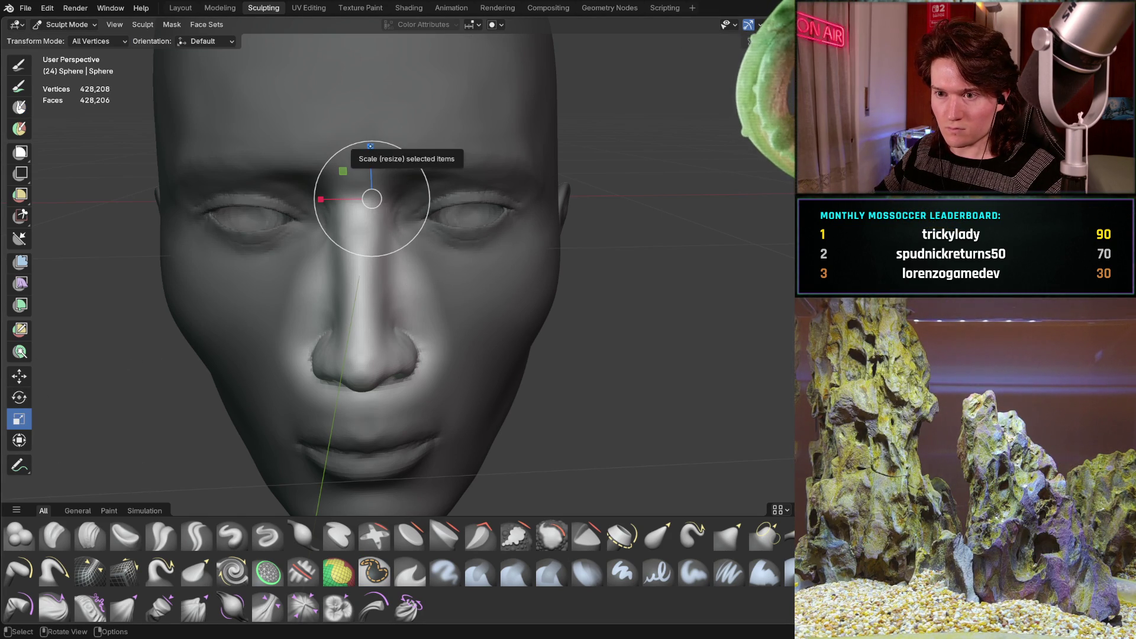
mouse_move(370, 146)
left_mouse_down()
mouse_move(378, 142)
mouse_move(375, 152)
left_mouse_up()
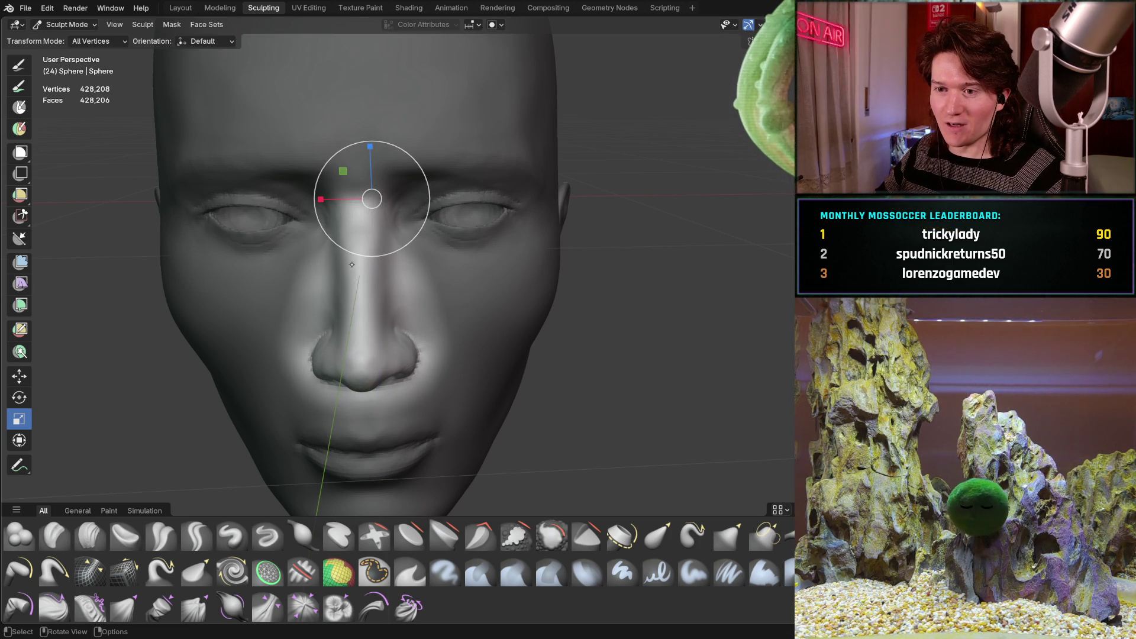
middle_click_drag(368, 282, 385, 220)
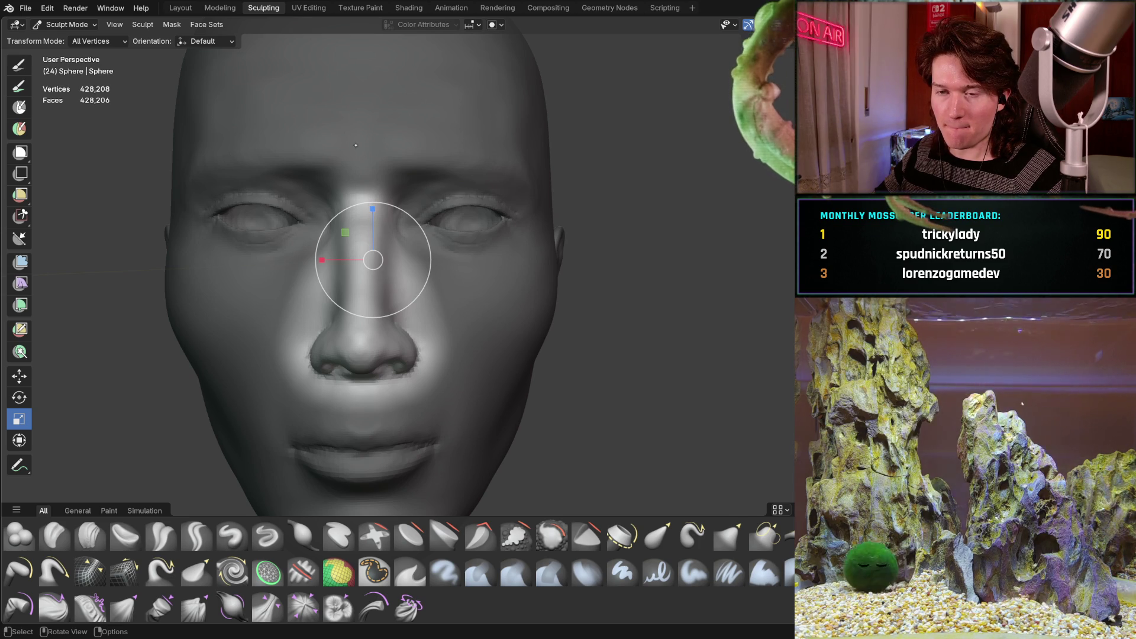
- Set the transform pivot to the unmasked nose via Sculpt > Set Pivot > Pivot to Unmasked
mouse_move(372, 207)
middle_mouse_down()
mouse_move(421, 188)
mouse_move(243, 309)
mouse_move(260, 143)
middle_mouse_up()
scroll(419, 188, "down", 5)
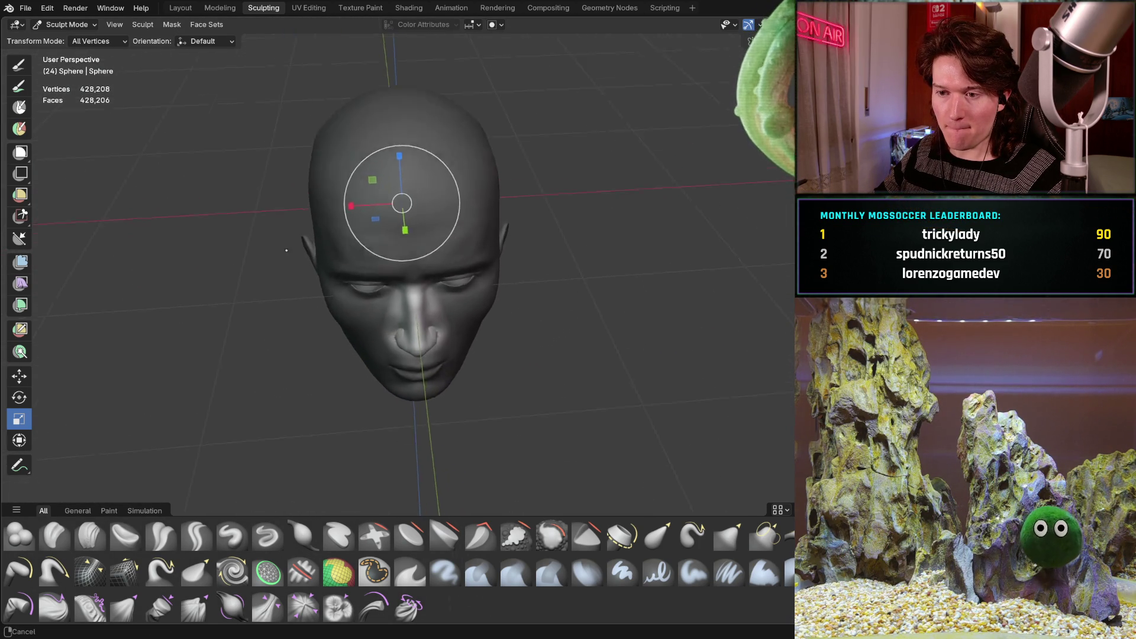
scroll(259, 144, "up", 3)
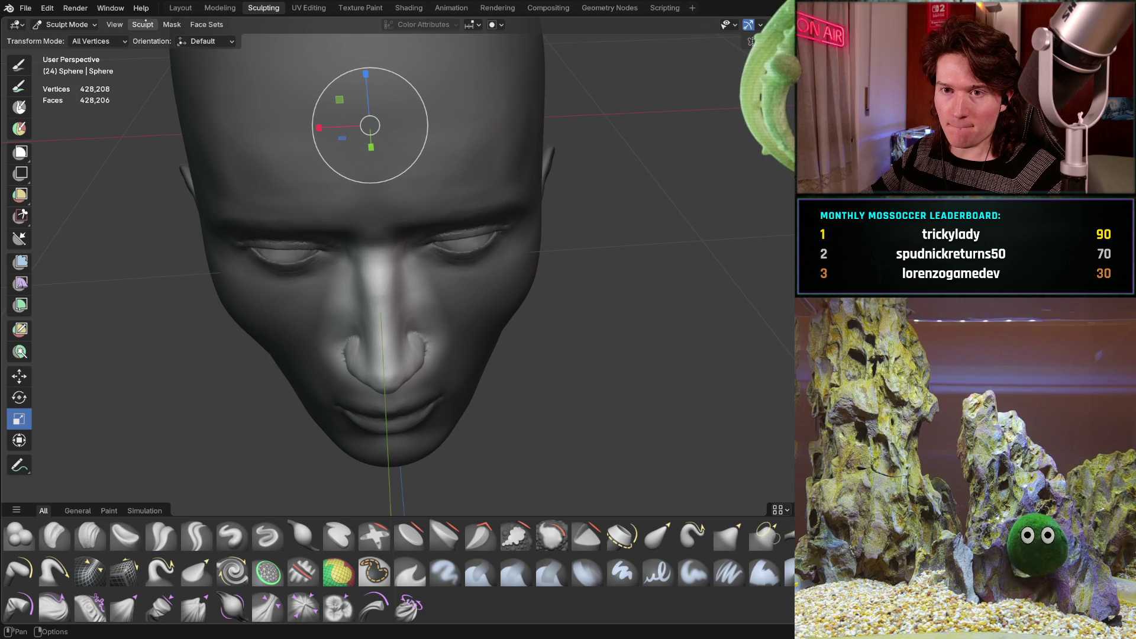
left_click(143, 26)
mouse_move(178, 346)
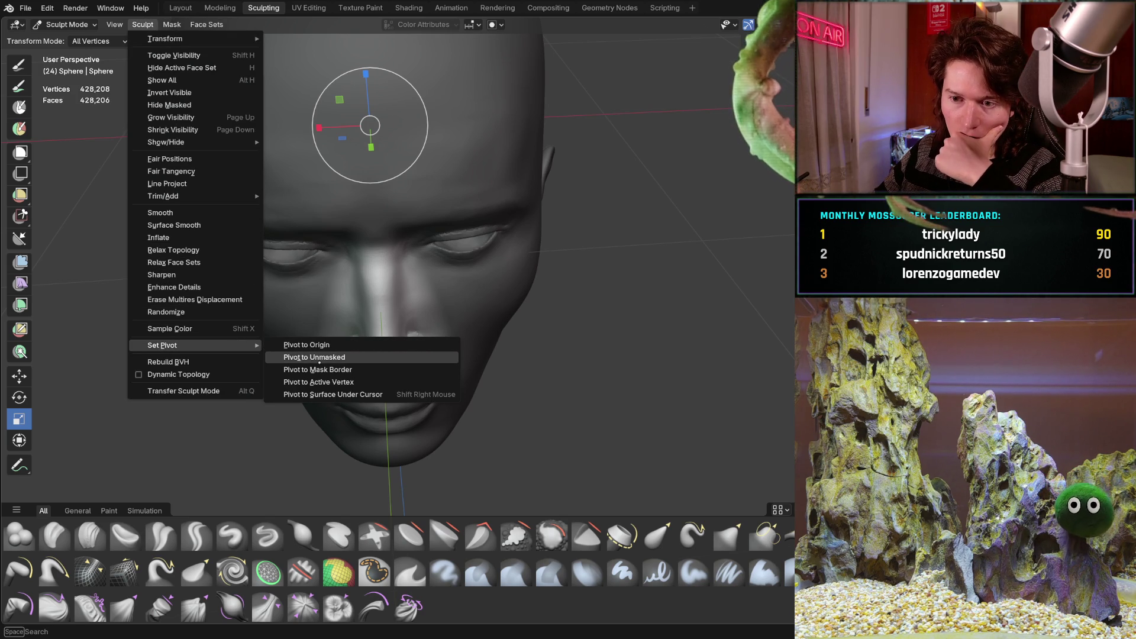
left_click(324, 370)
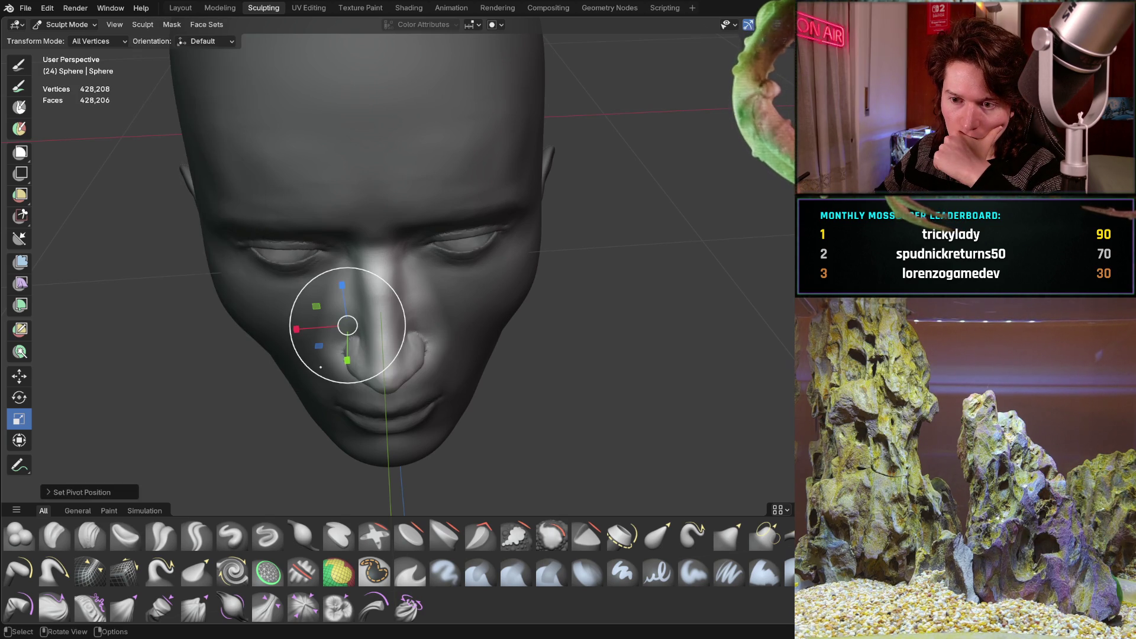
- Slightly resize the unmasked nose region and check it in profile and from the front
middle_click_drag(324, 369, 349, 270)
left_click_drag(348, 267, 353, 271)
mouse_move(380, 238)
middle_mouse_down()
mouse_move(493, 234)
mouse_move(368, 247)
mouse_move(479, 229)
middle_mouse_up()
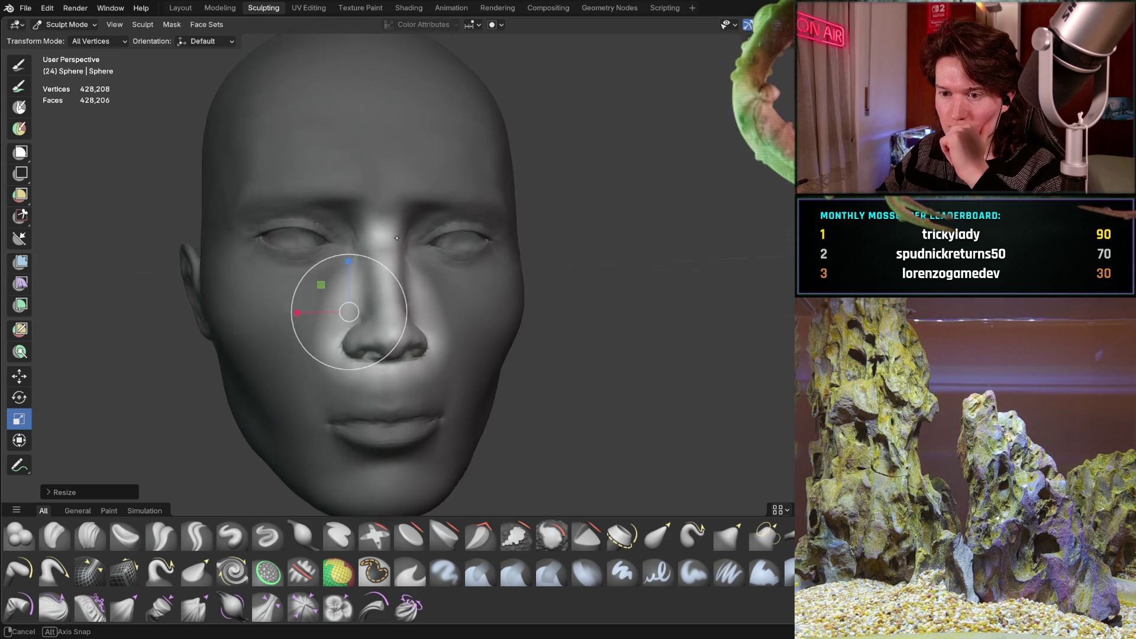
middle_click_drag(480, 230, 379, 251)
mouse_move(319, 316)
middle_mouse_down()
mouse_move(346, 276)
mouse_move(322, 302)
mouse_move(359, 278)
middle_mouse_up()
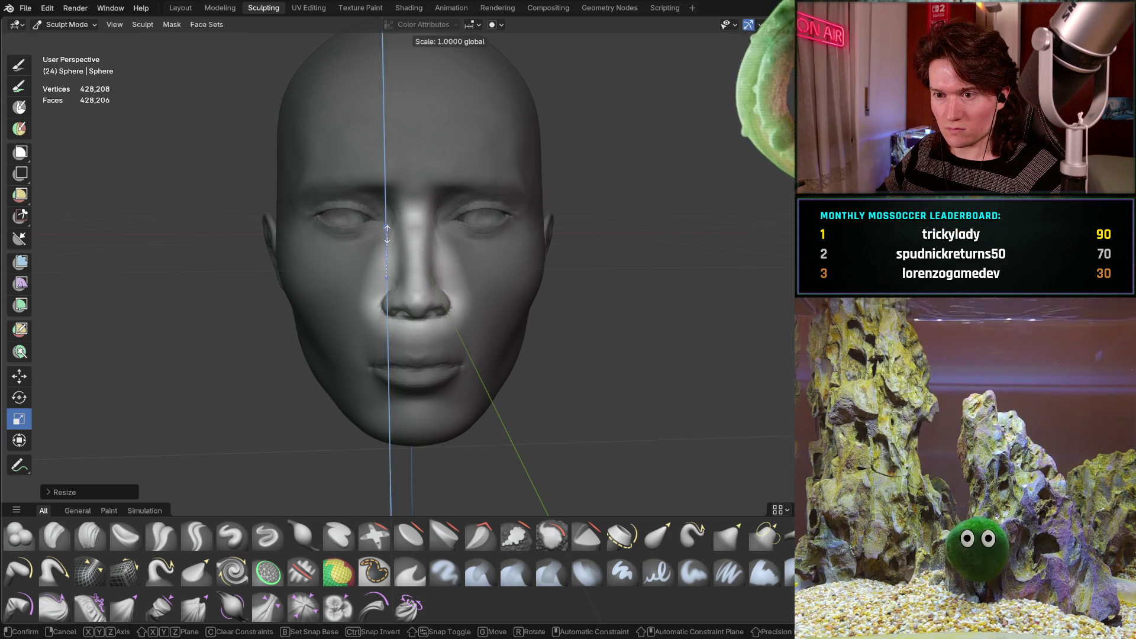
- Cancel a trial upward Z stretch of the nose and move the pivot back down to the nose tip
left_click_drag(387, 230, 388, 222)
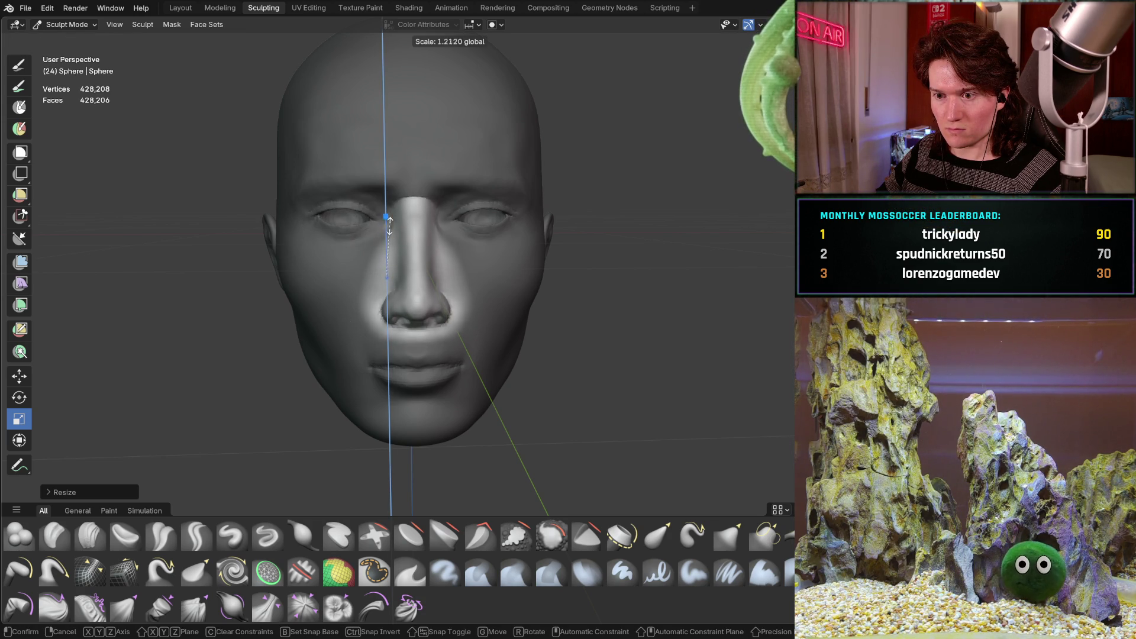
key("Escape")
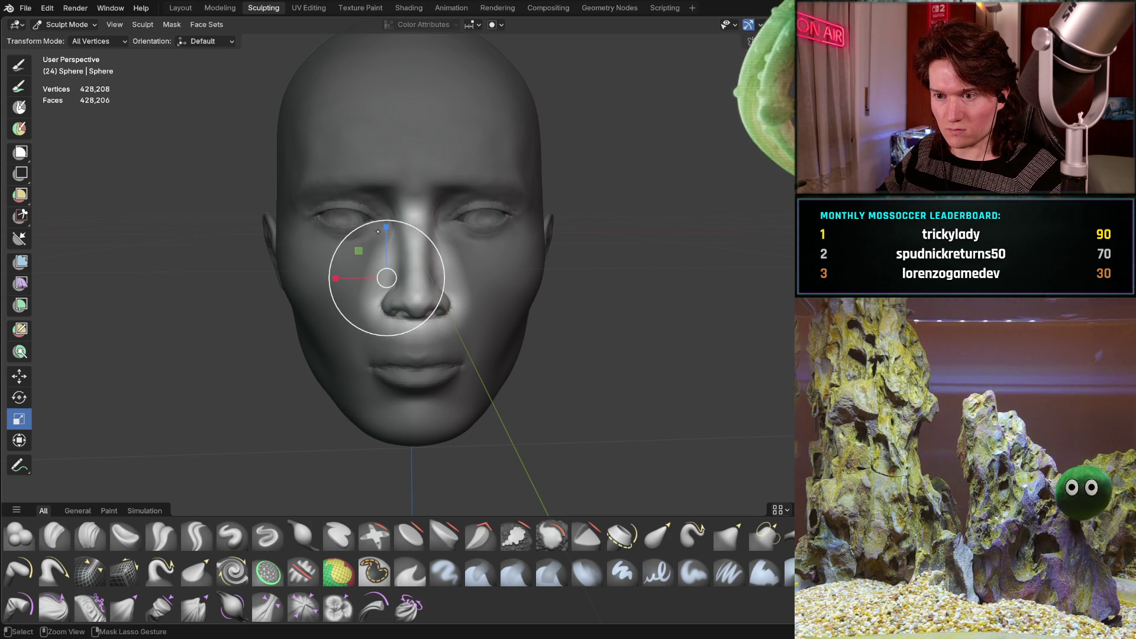
left_click_drag(379, 232, 400, 192)
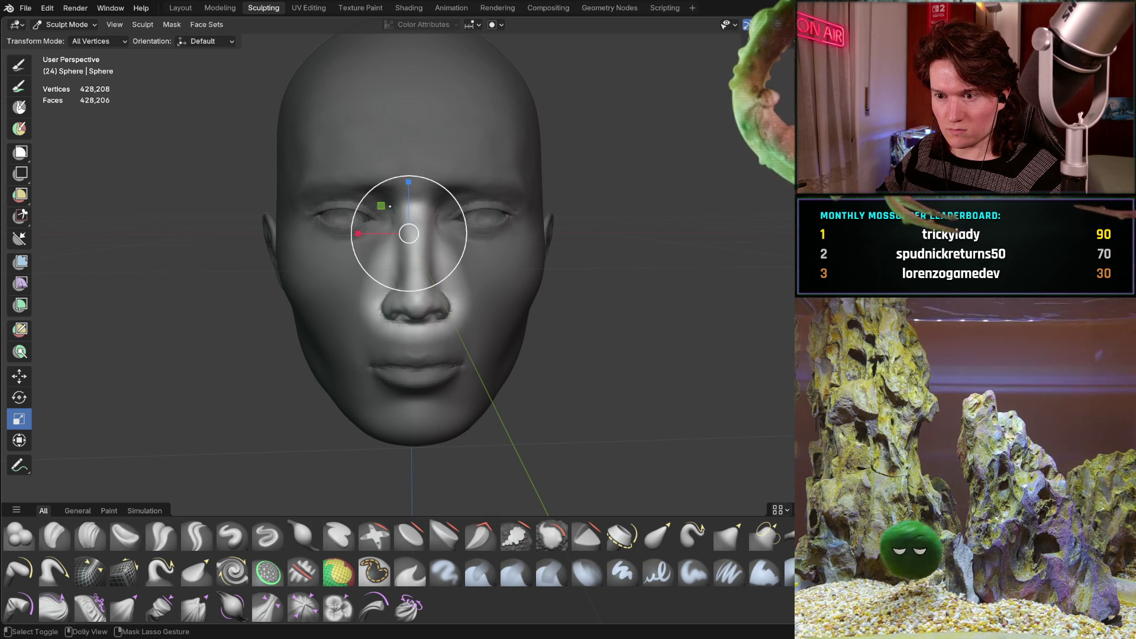
left_click(387, 278, "ctrl")
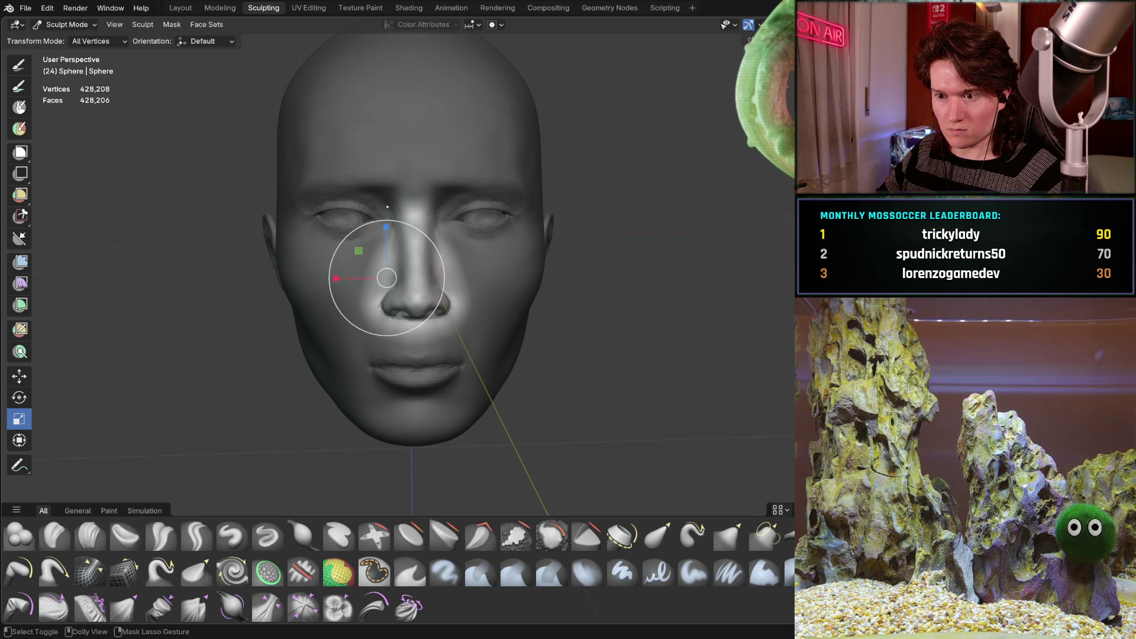
mouse_move(280, 344)
middle_mouse_down()
mouse_move(342, 266)
mouse_move(337, 255)
middle_mouse_up()
scroll(337, 255, "up", 1)
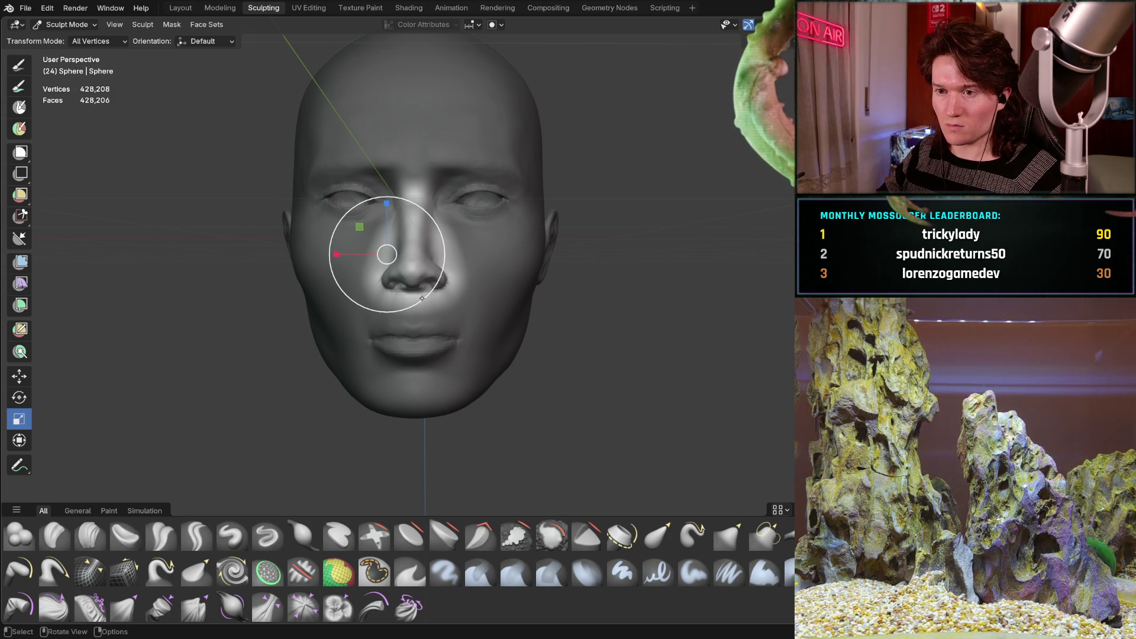
- Shorten the nose region along Z with the blue handle and check it from side and three-quarter views
mouse_move(423, 297)
middle_mouse_down()
mouse_move(426, 287)
mouse_move(409, 285)
mouse_move(406, 259)
mouse_move(370, 227)
middle_mouse_up()
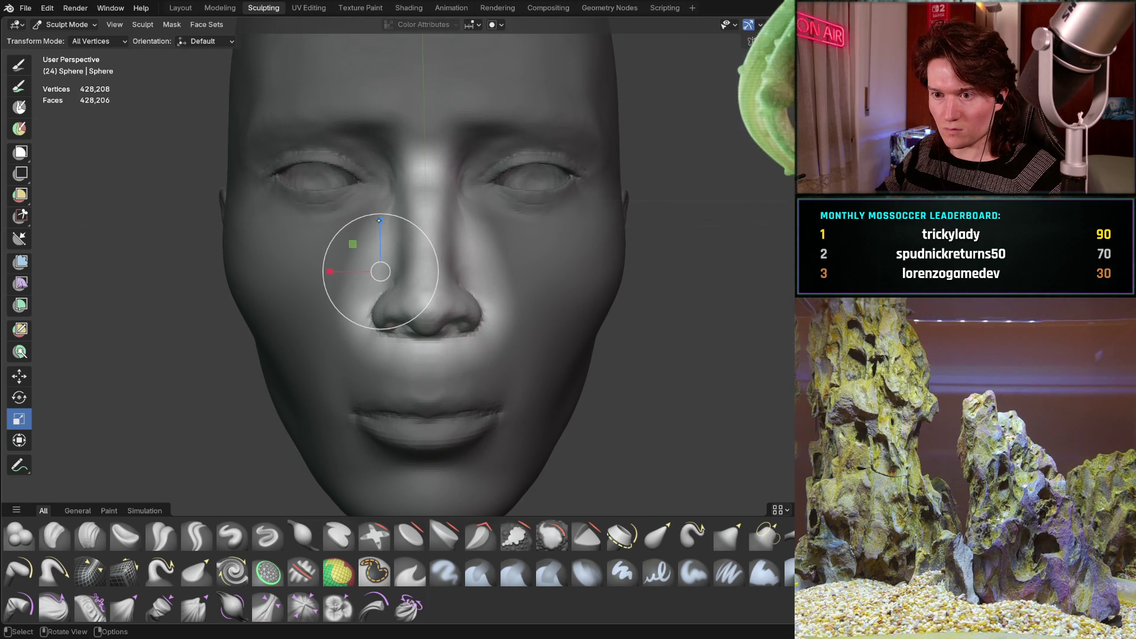
left_click_drag(379, 223, 378, 231)
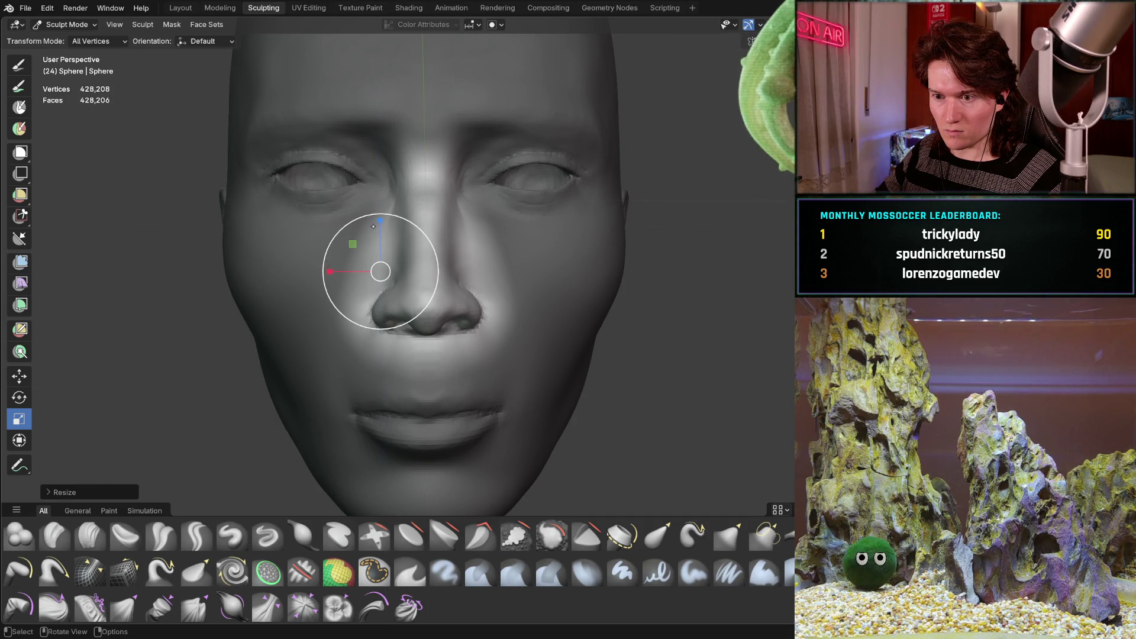
middle_click_drag(470, 185, 504, 244)
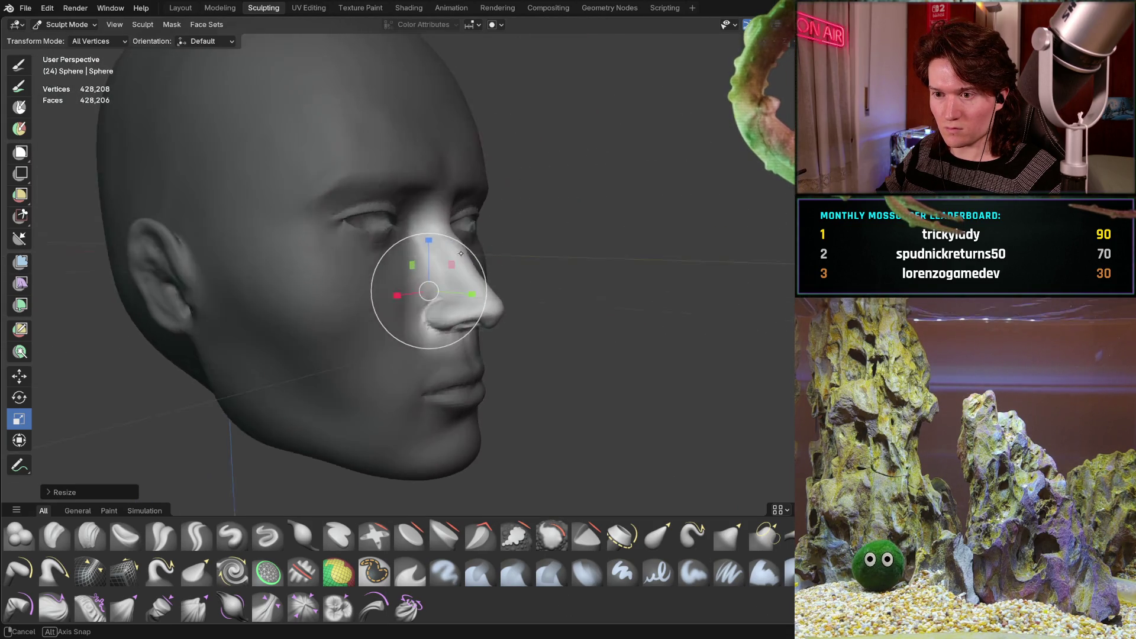
mouse_move(505, 243)
middle_mouse_down()
mouse_move(511, 336)
mouse_move(399, 274)
mouse_move(545, 262)
middle_mouse_up()
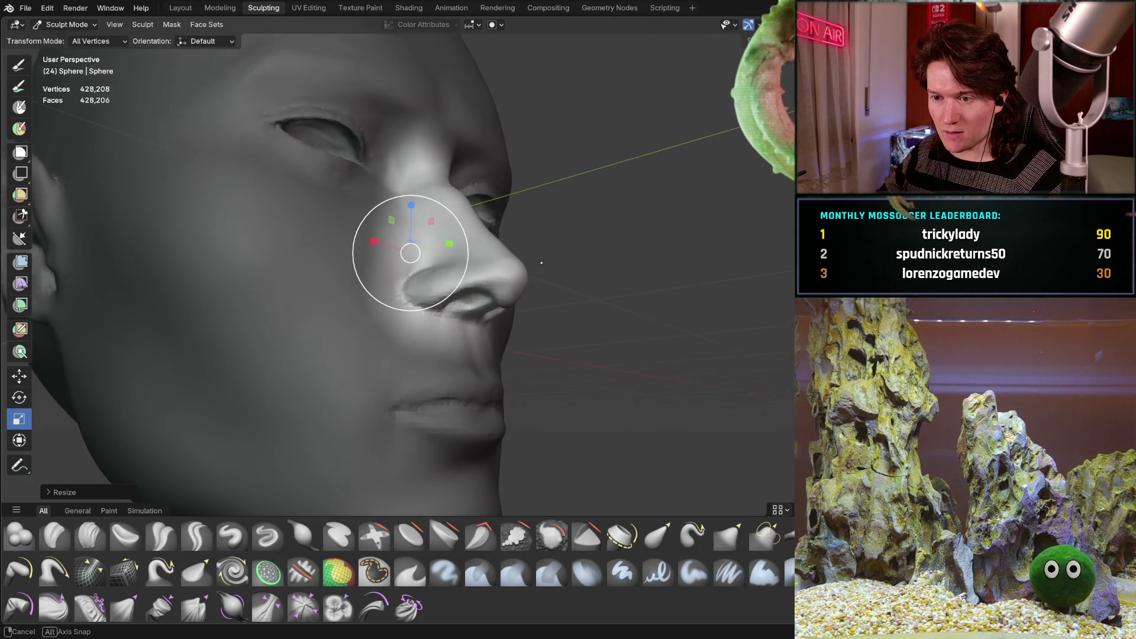
middle_click_drag(544, 263, 433, 321)
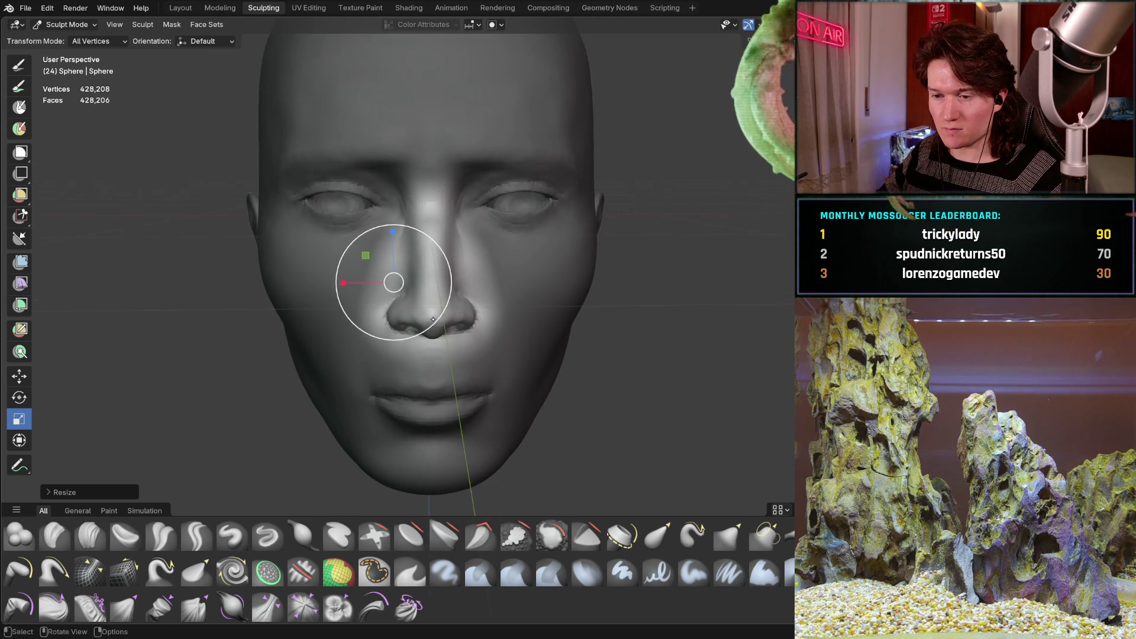
mouse_move(432, 322)
middle_mouse_down()
mouse_move(367, 313)
mouse_move(548, 297)
mouse_move(557, 307)
middle_mouse_up()
mouse_move(490, 305)
middle_mouse_down()
mouse_move(416, 304)
mouse_move(531, 284)
middle_mouse_up()
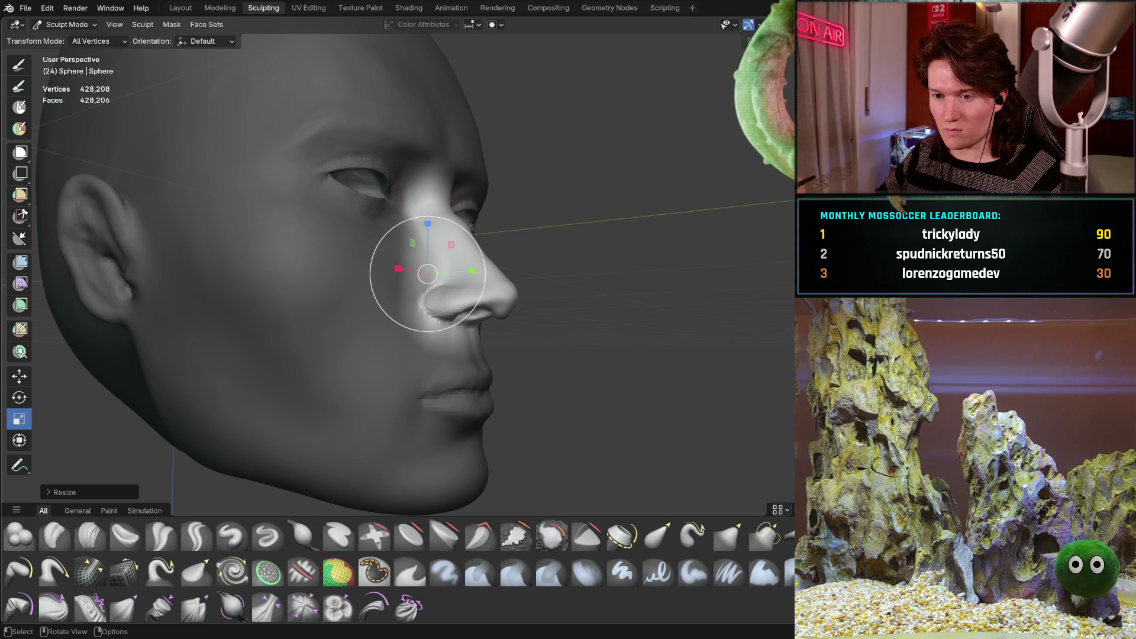
- Orbit the head to inspect the reshaped nose from the front, above and in side profile
middle_click_drag(391, 332, 356, 357)
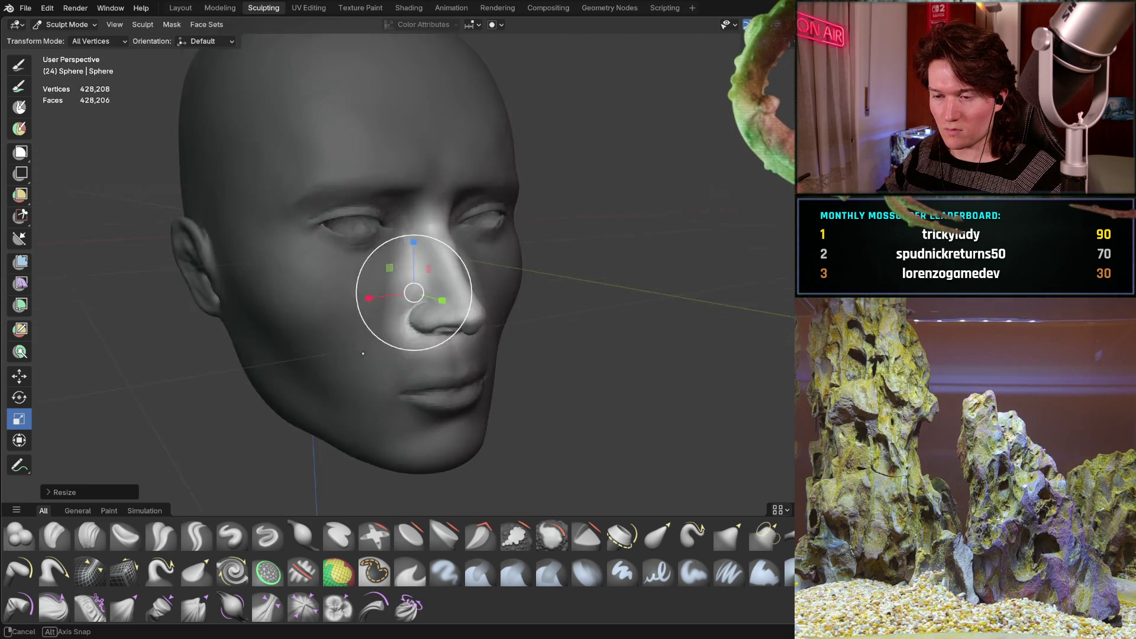
mouse_move(403, 300)
middle_mouse_down()
mouse_move(349, 290)
mouse_move(380, 309)
mouse_move(452, 305)
middle_mouse_up()
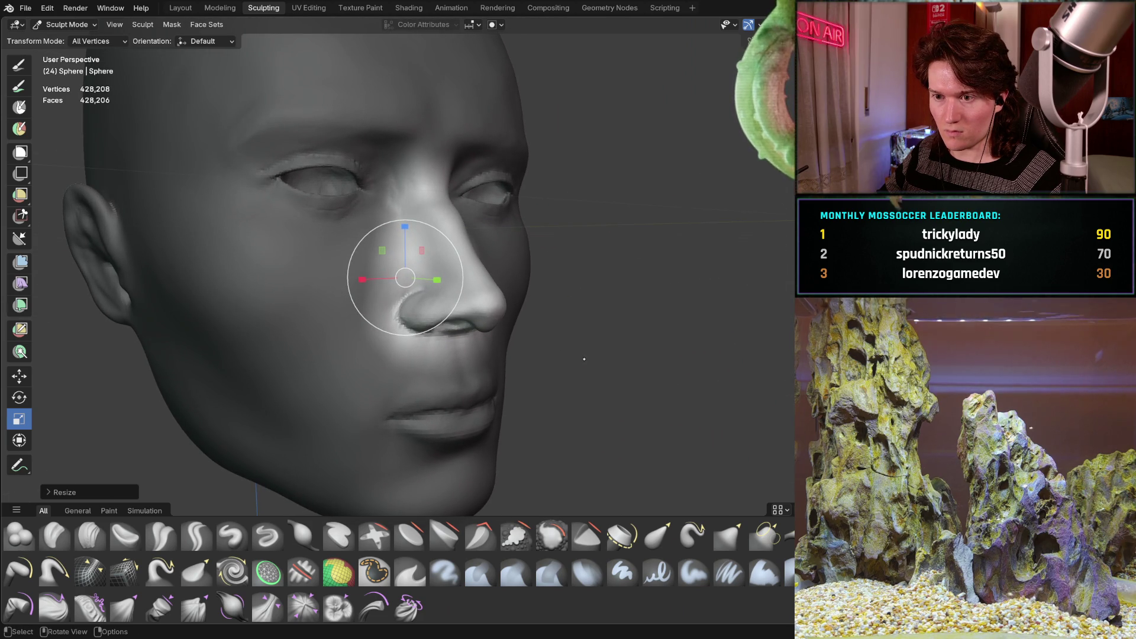
mouse_move(585, 359)
middle_mouse_down()
mouse_move(523, 300)
mouse_move(520, 281)
middle_mouse_up()
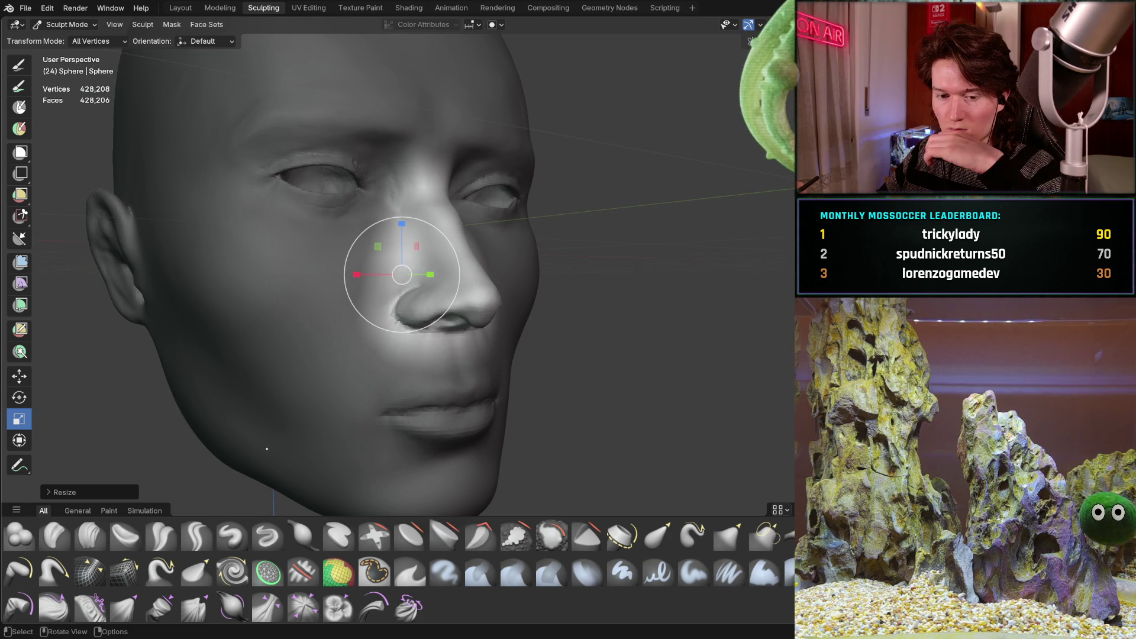
middle_click_drag(272, 379, 257, 384)
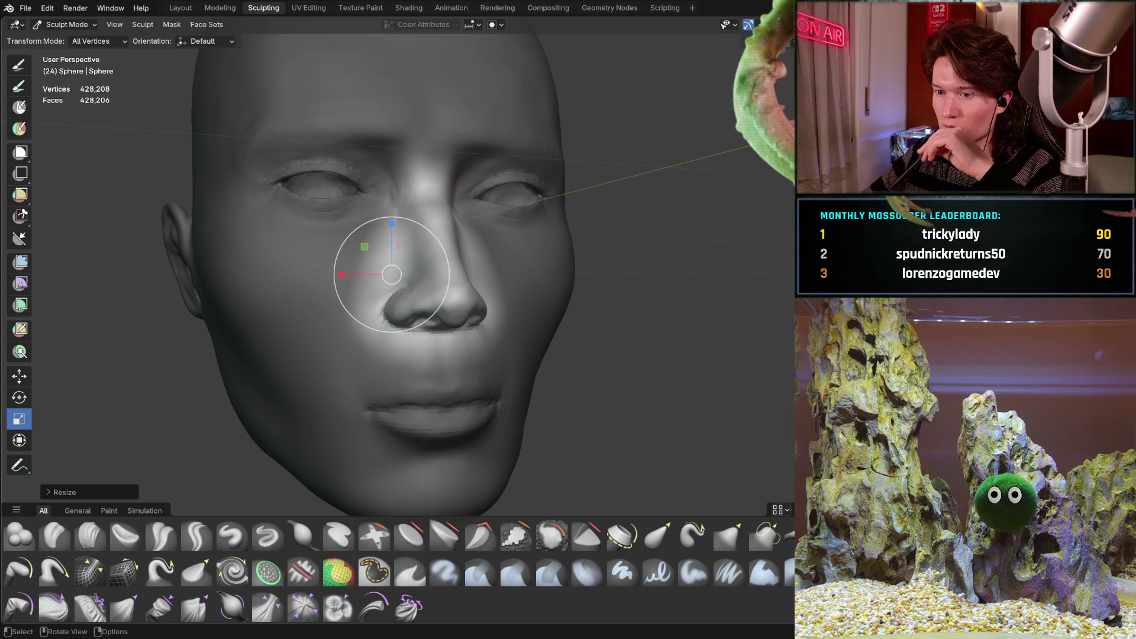
mouse_move(414, 222)
middle_mouse_down()
mouse_move(417, 255)
mouse_move(449, 291)
mouse_move(438, 286)
middle_mouse_up()
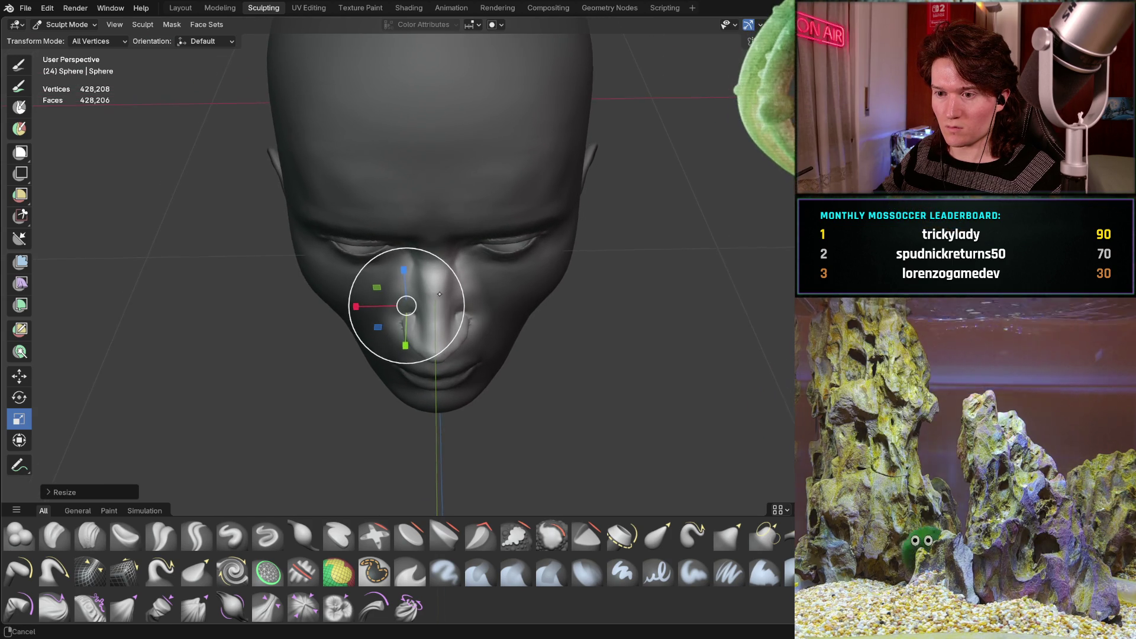
mouse_move(406, 315)
middle_mouse_down()
mouse_move(449, 294)
mouse_move(446, 283)
middle_mouse_up()
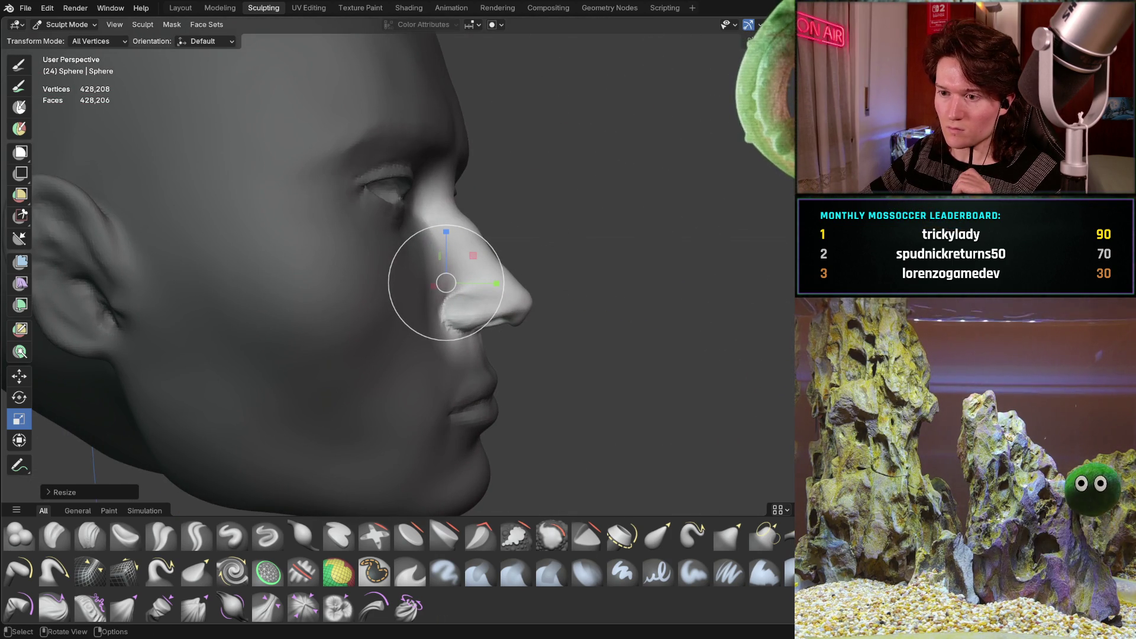
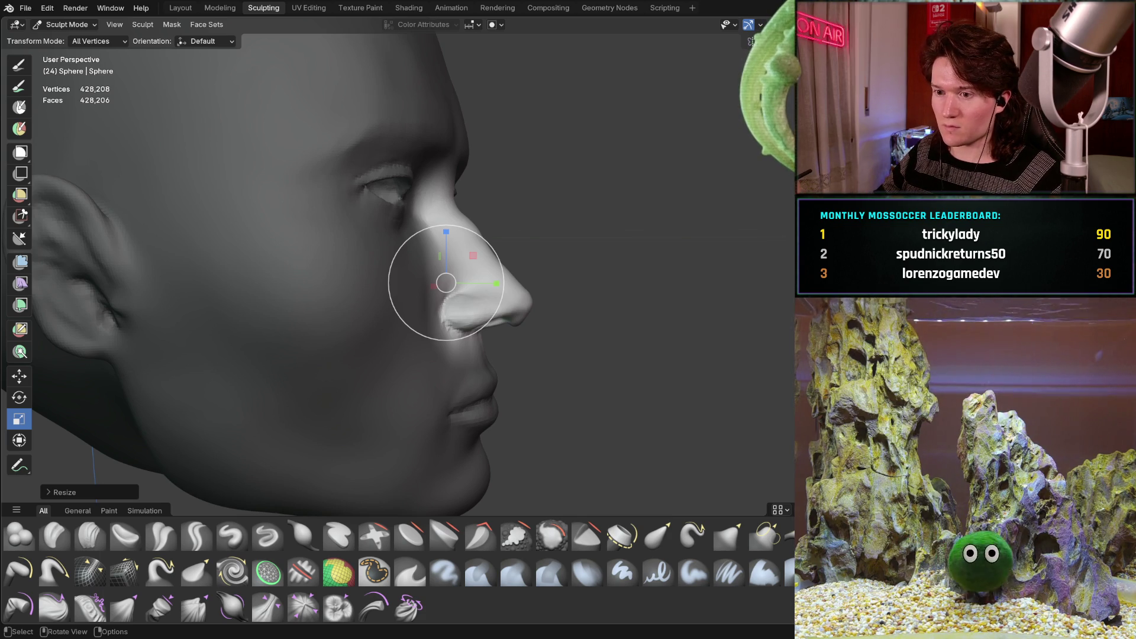
- In side profile, scale the masked nose tip to about 0.97 along Y, redoing after one undo
middle_click_drag(322, 346, 355, 348)
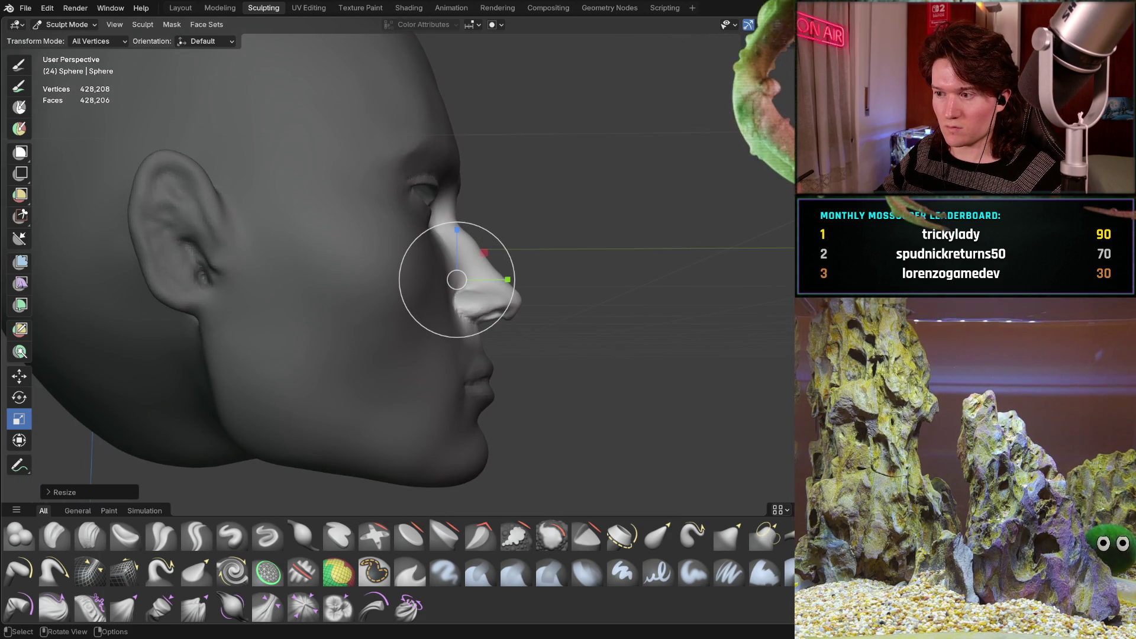
scroll(456, 279, "up", 3)
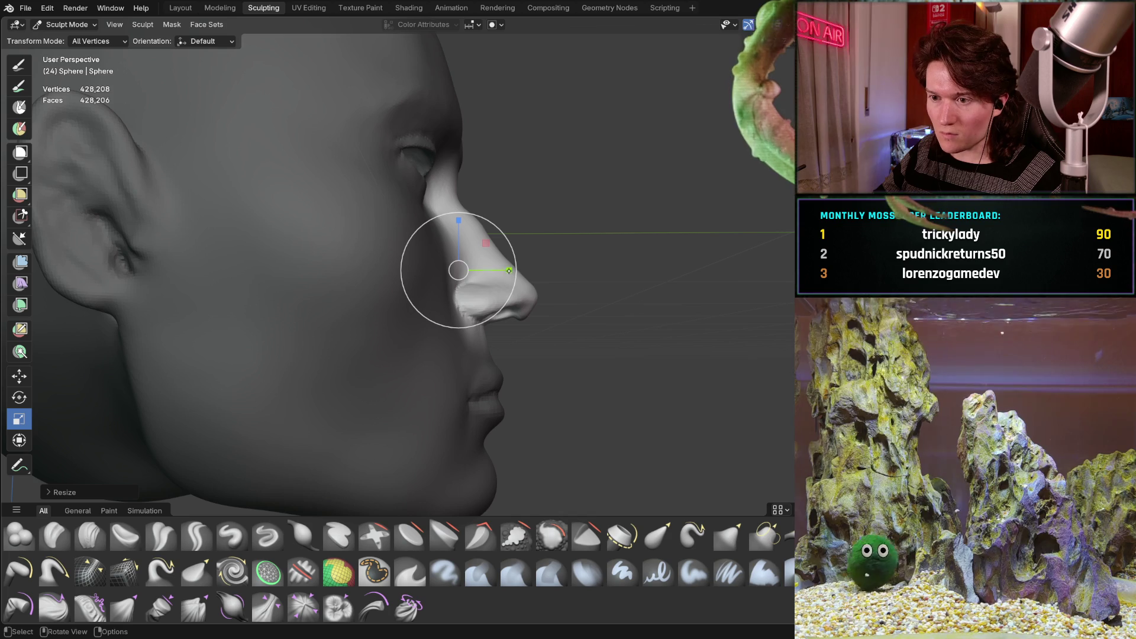
left_click_drag(507, 270, 502, 270)
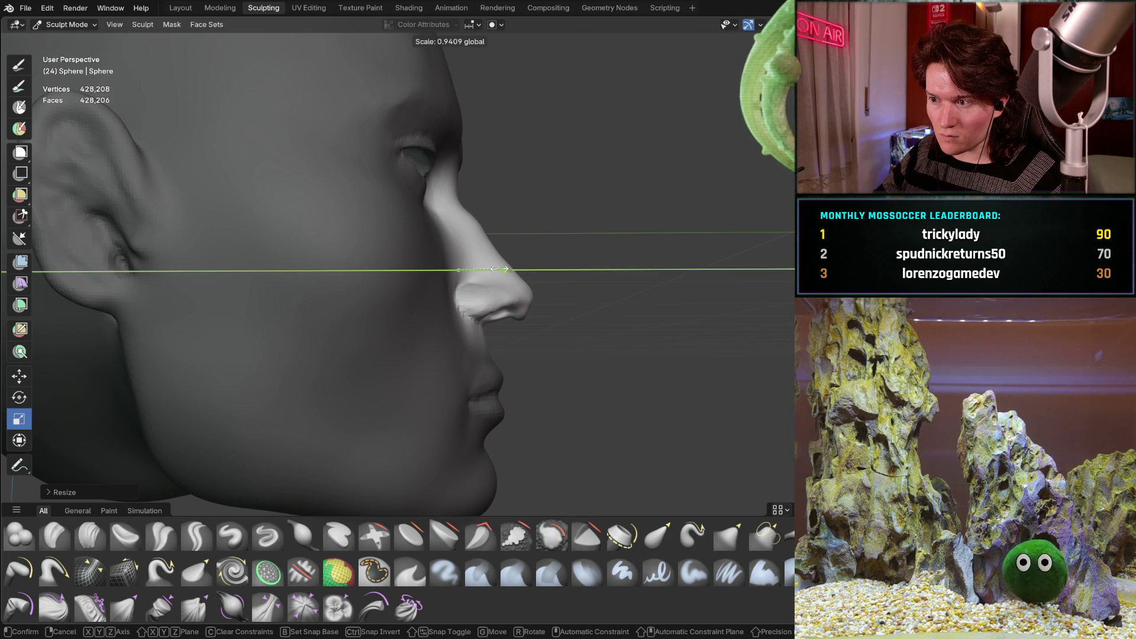
left_click_drag(494, 269, 498, 266)
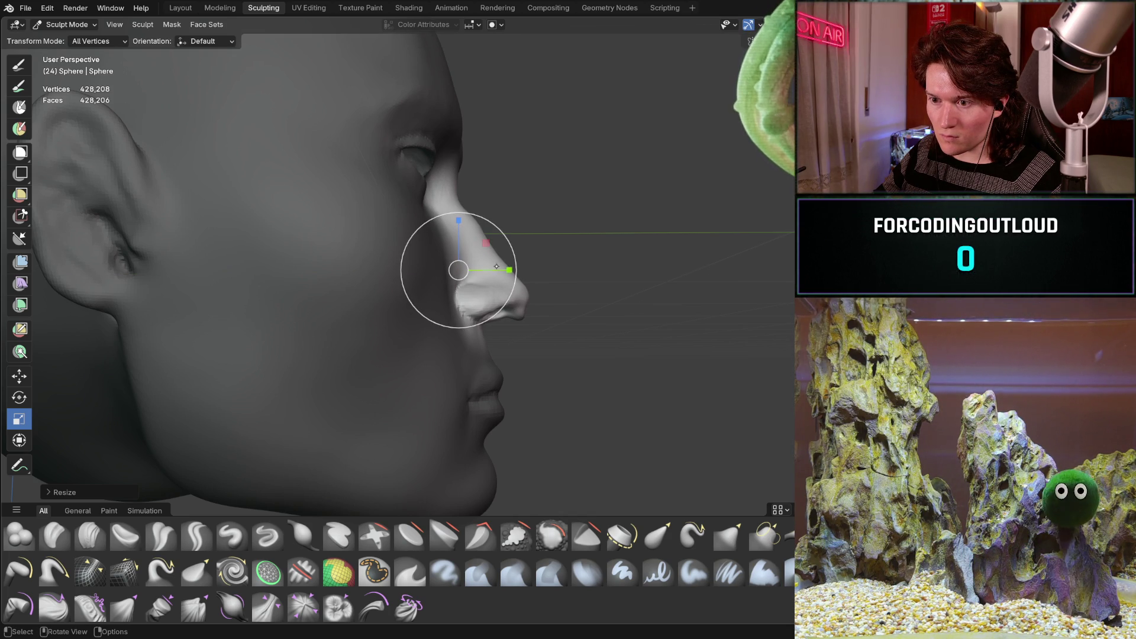
key("ctrl+z")
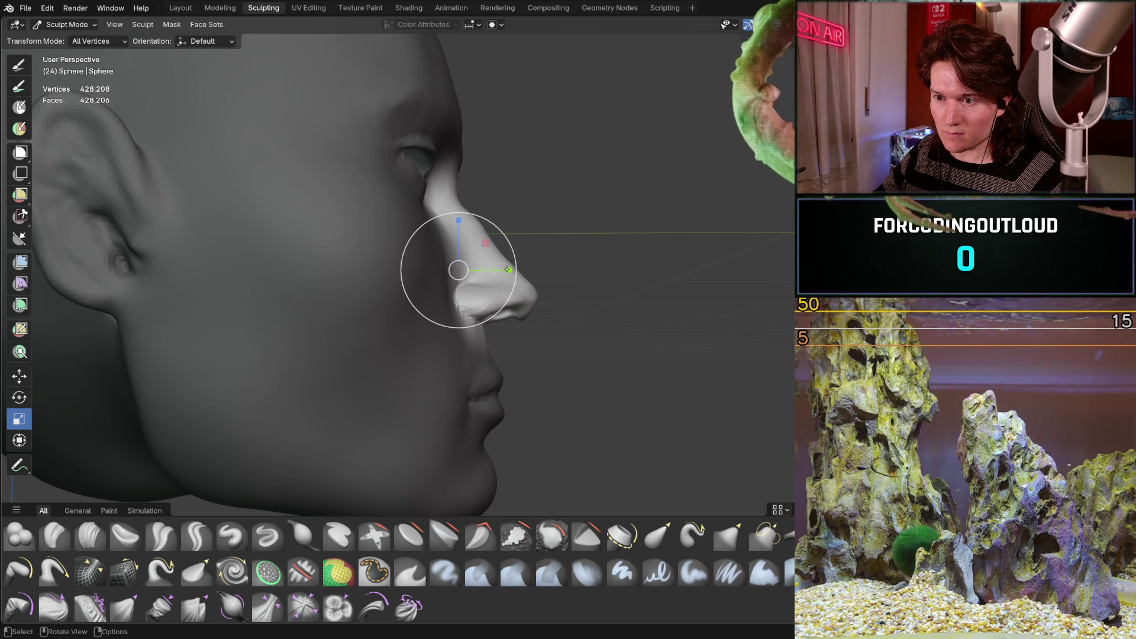
left_click_drag(508, 271, 503, 270)
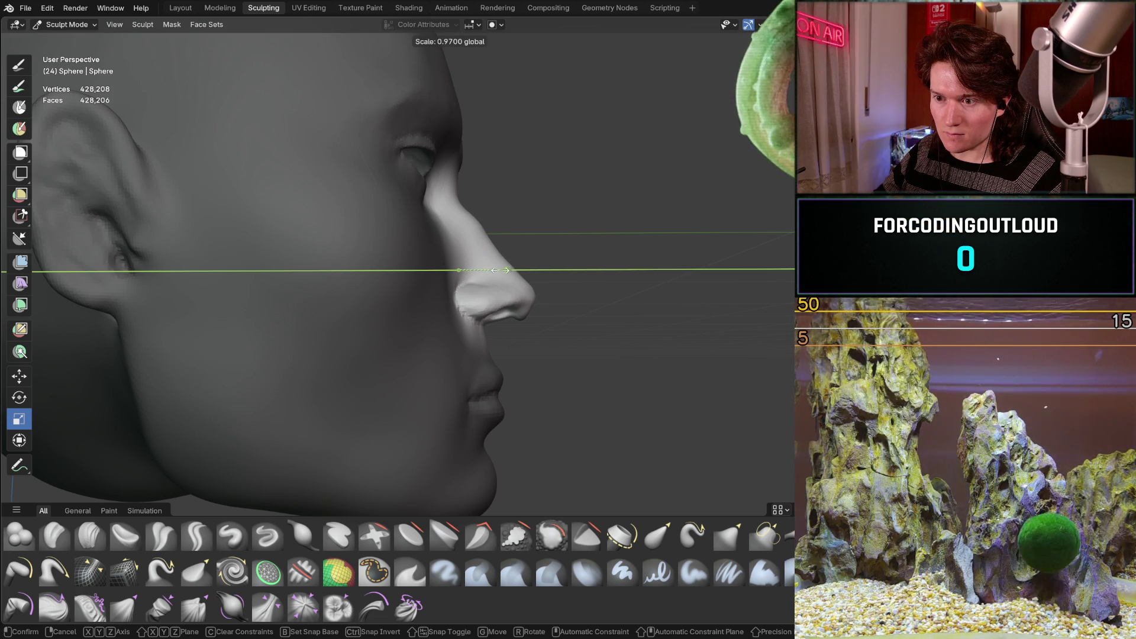
left_click(506, 269)
- Orbit between front, three-quarter and profile views to check the resized nose
mouse_move(506, 269)
middle_mouse_down()
mouse_move(514, 220)
mouse_move(458, 229)
middle_mouse_up()
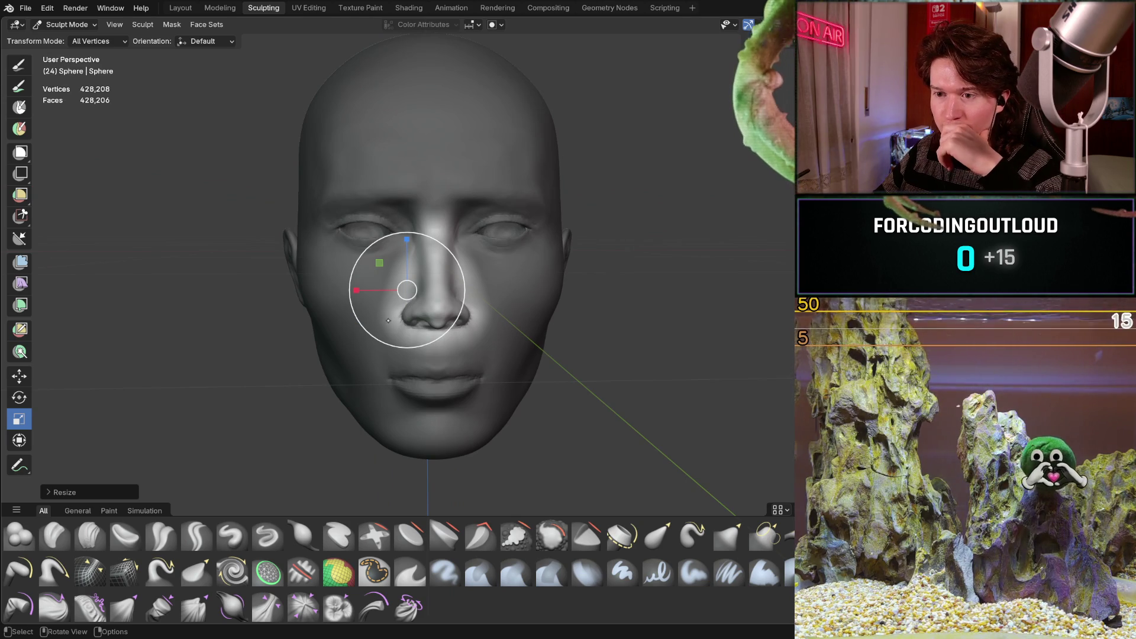
middle_click_drag(383, 322, 424, 307)
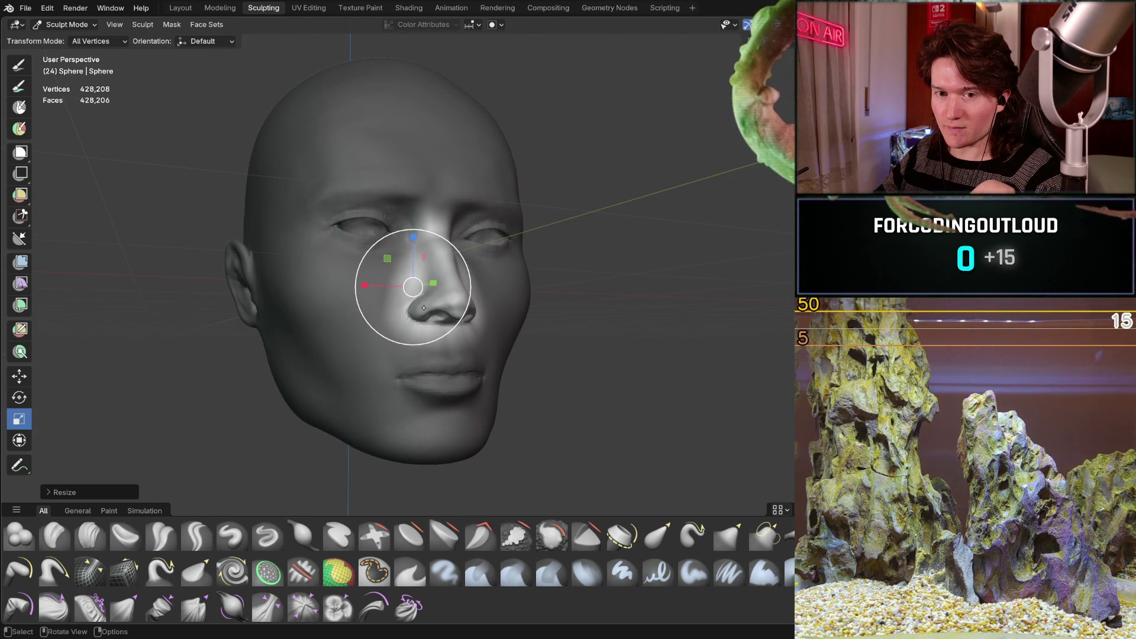
scroll(424, 317, "up", 3)
mouse_move(424, 317)
middle_mouse_down()
mouse_move(518, 298)
mouse_move(526, 249)
middle_mouse_up()
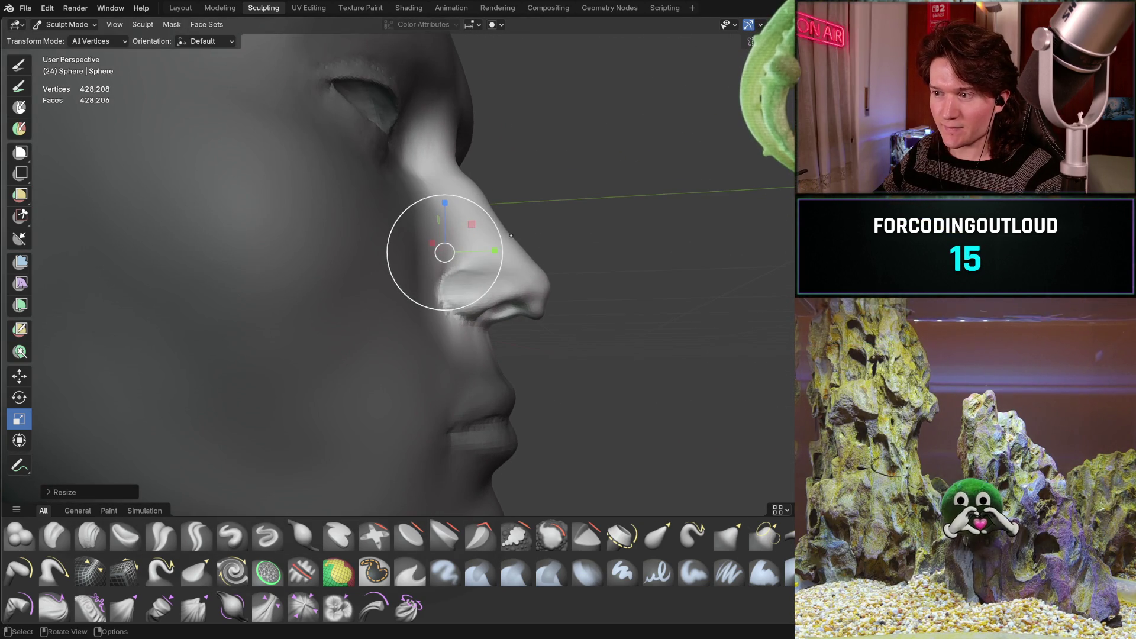
scroll(444, 258, "down", 3)
scroll(444, 267, "down", 2)
middle_click_drag(449, 292, 451, 294)
scroll(455, 294, "up", 1)
scroll(453, 280, "up", 3)
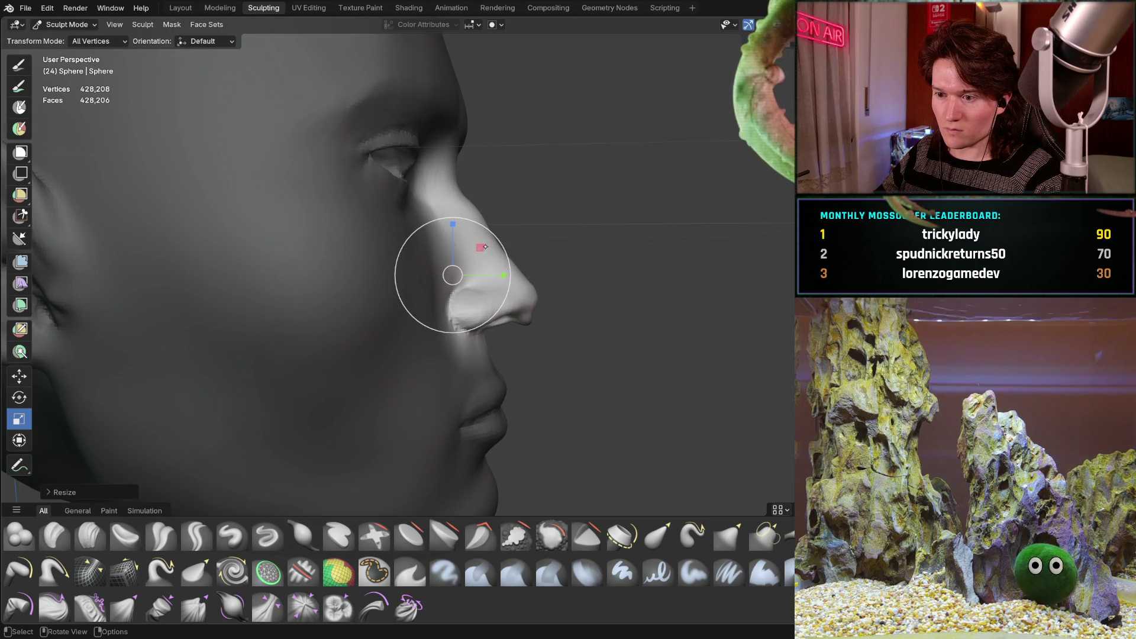
middle_click_drag(480, 248, 388, 290)
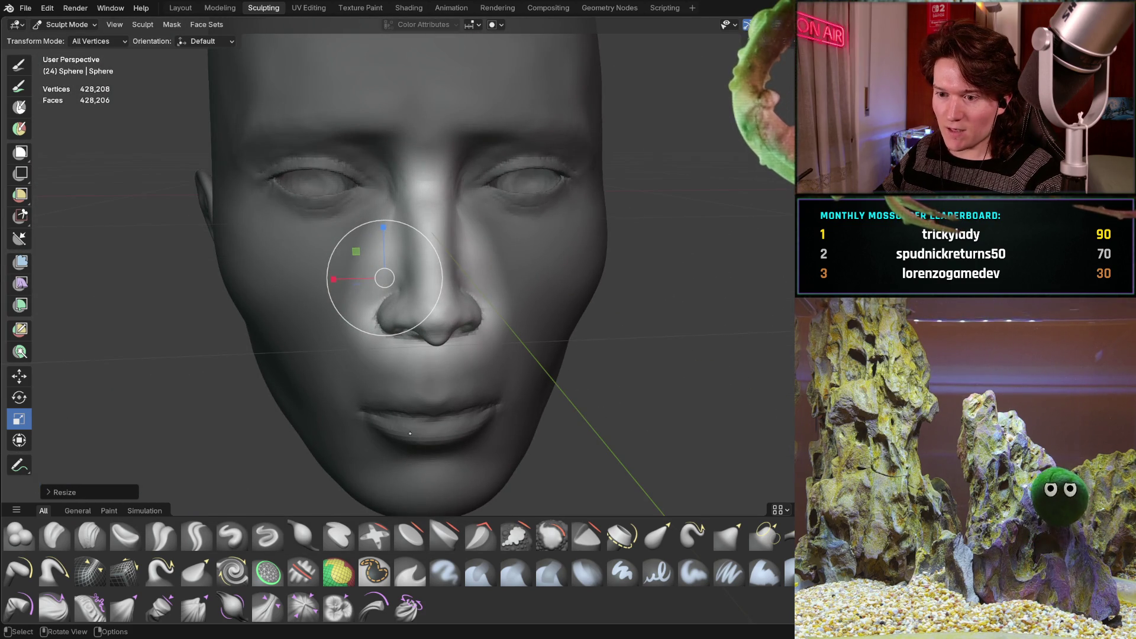
scroll(384, 277, "down", 3)
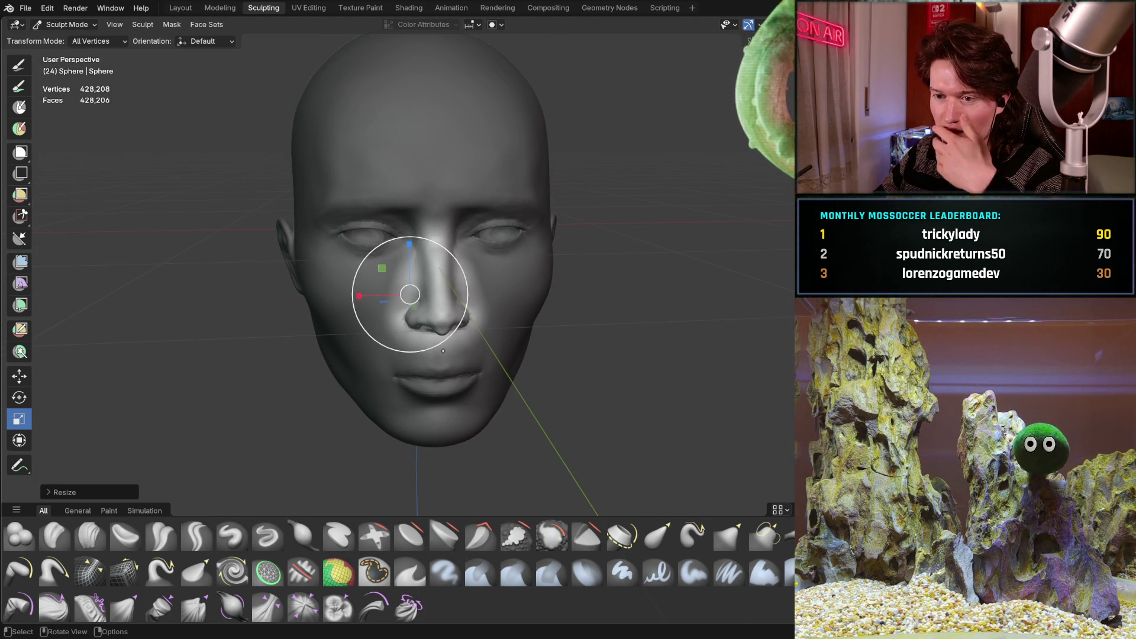
mouse_move(444, 361)
middle_mouse_down()
mouse_move(532, 278)
mouse_move(539, 285)
middle_mouse_up()
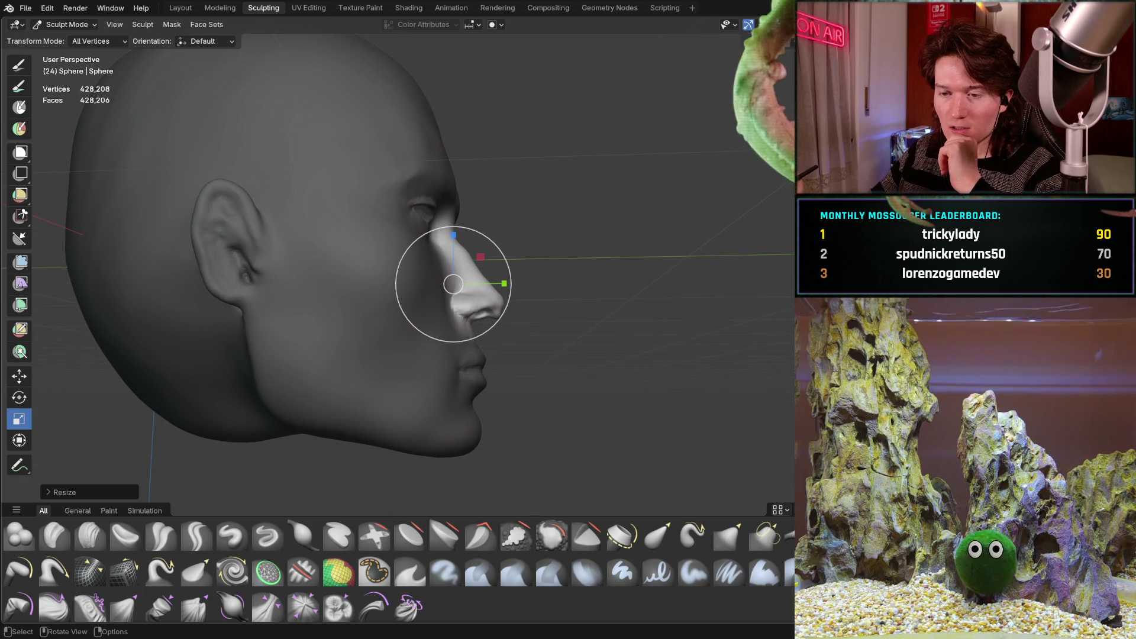
mouse_move(429, 288)
middle_mouse_down()
mouse_move(410, 291)
mouse_move(443, 290)
middle_mouse_up()
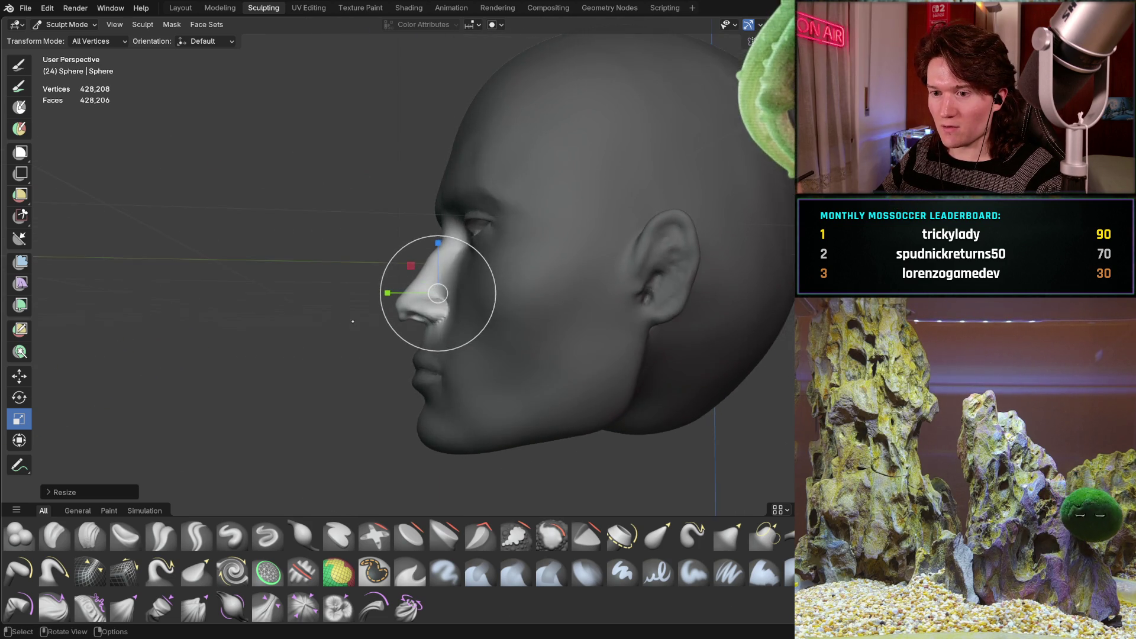
scroll(435, 282, "up", 4)
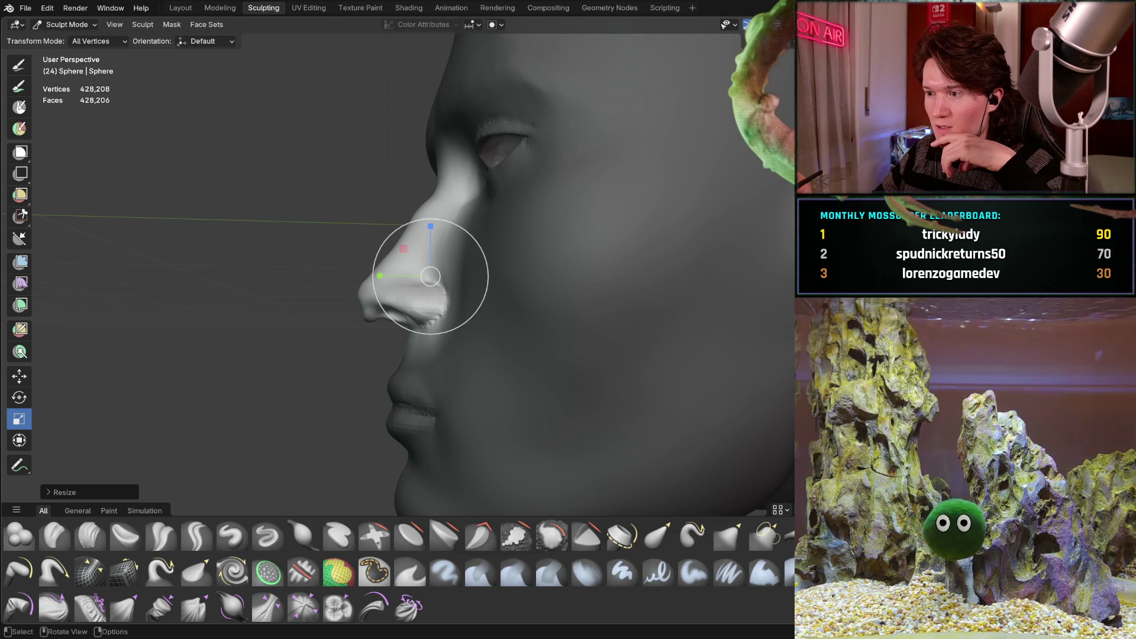
middle_click_drag(430, 275, 440, 274)
middle_click_drag(350, 334, 352, 336)
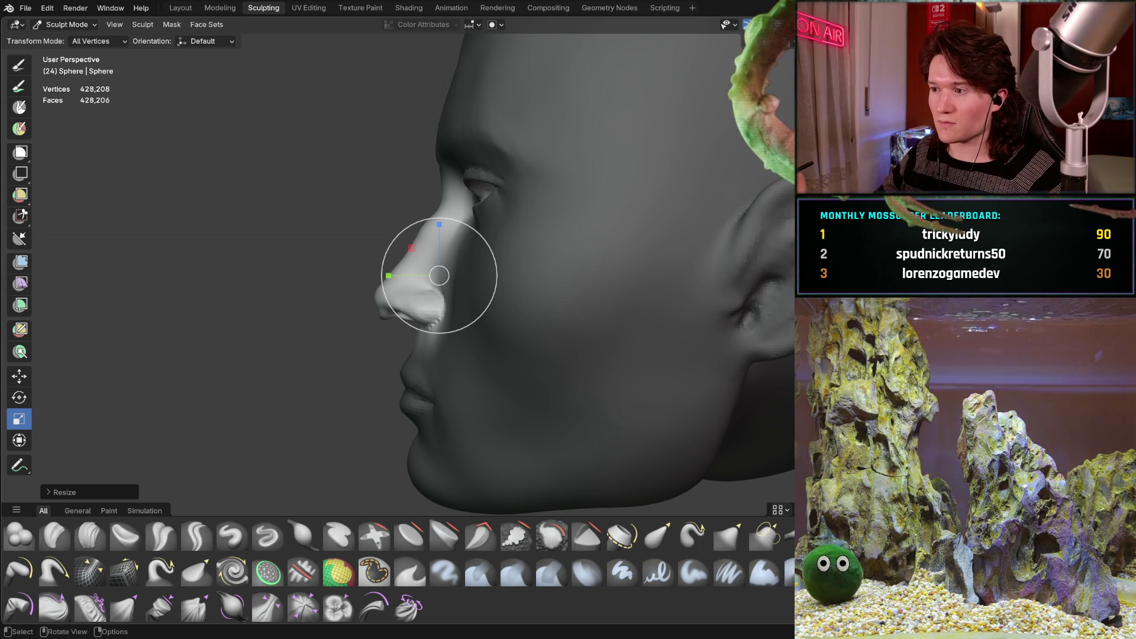
middle_click_drag(439, 276, 418, 282)
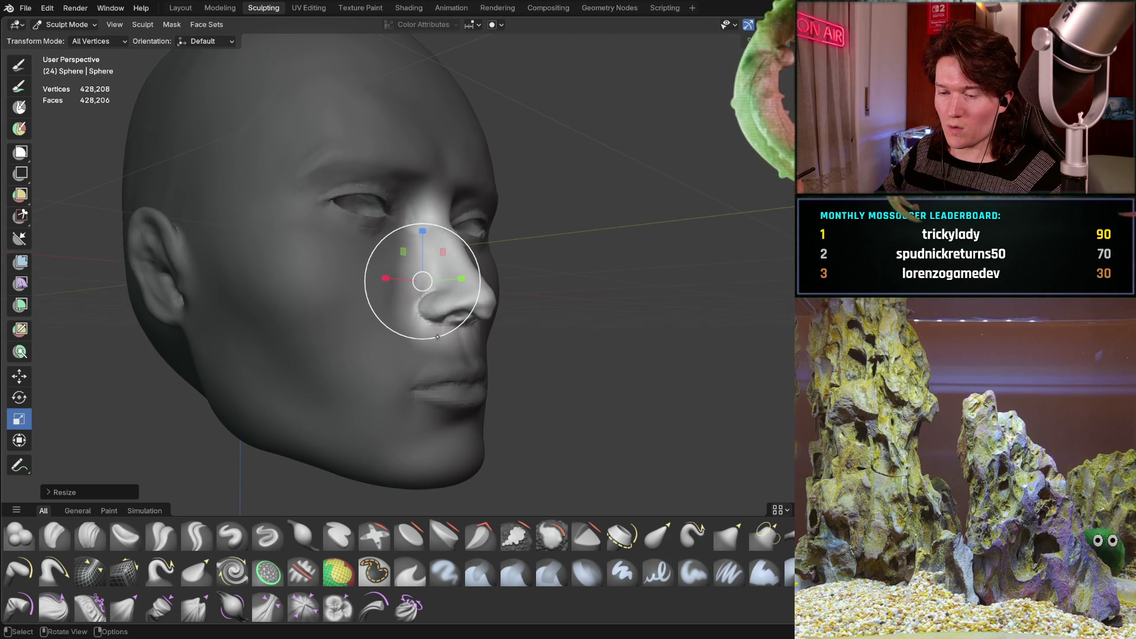
middle_click_drag(419, 283, 419, 279)
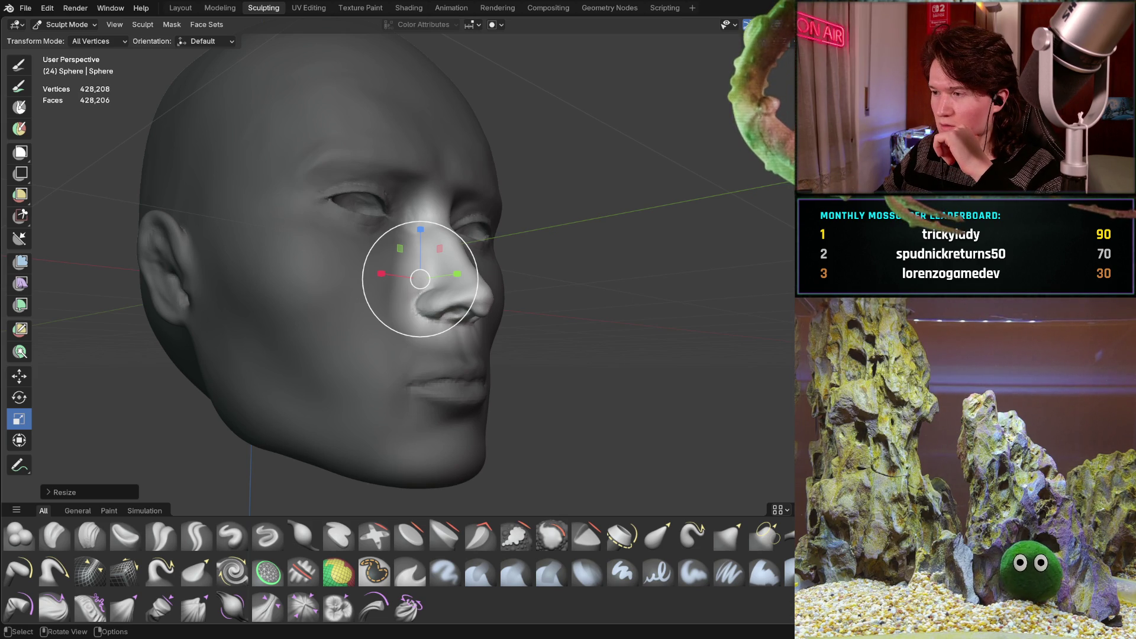
mouse_move(435, 338)
middle_mouse_down()
mouse_move(425, 361)
mouse_move(417, 310)
middle_mouse_up()
middle_click_drag(472, 338, 472, 311, "ctrl")
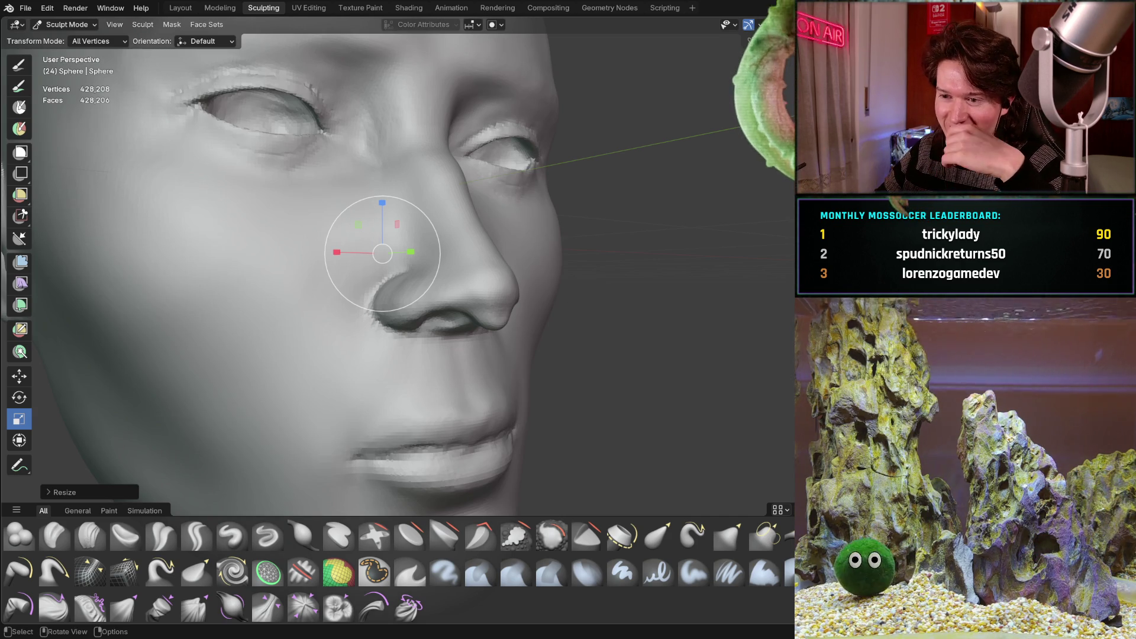
middle_click_drag(356, 252, 434, 252)
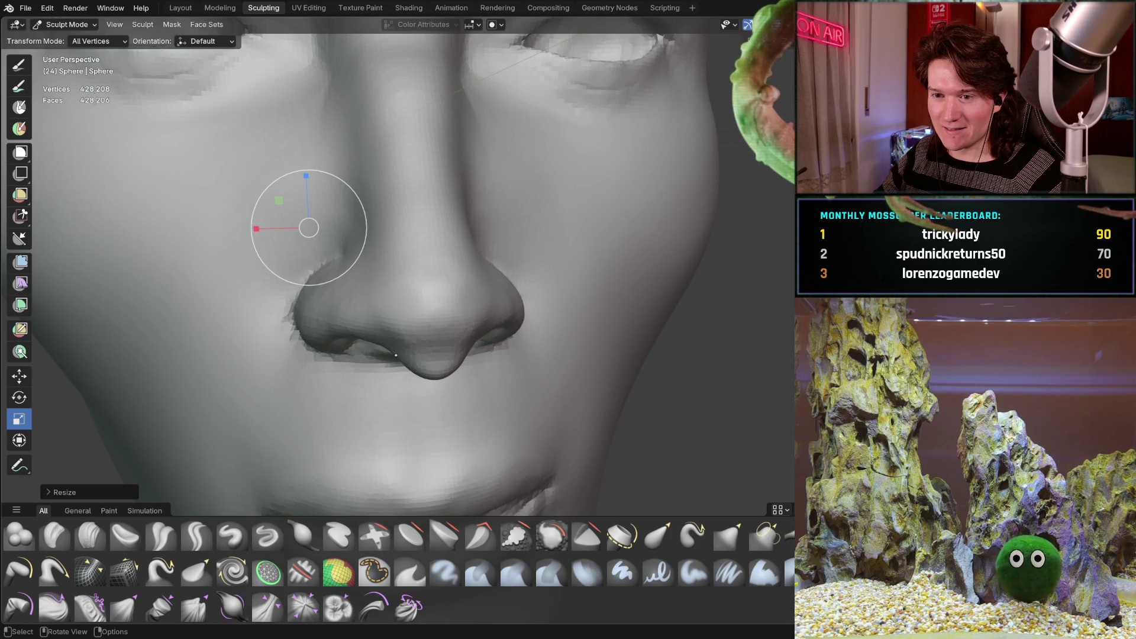
mouse_move(397, 355)
middle_mouse_down()
mouse_move(461, 249)
mouse_move(446, 275)
middle_mouse_up()
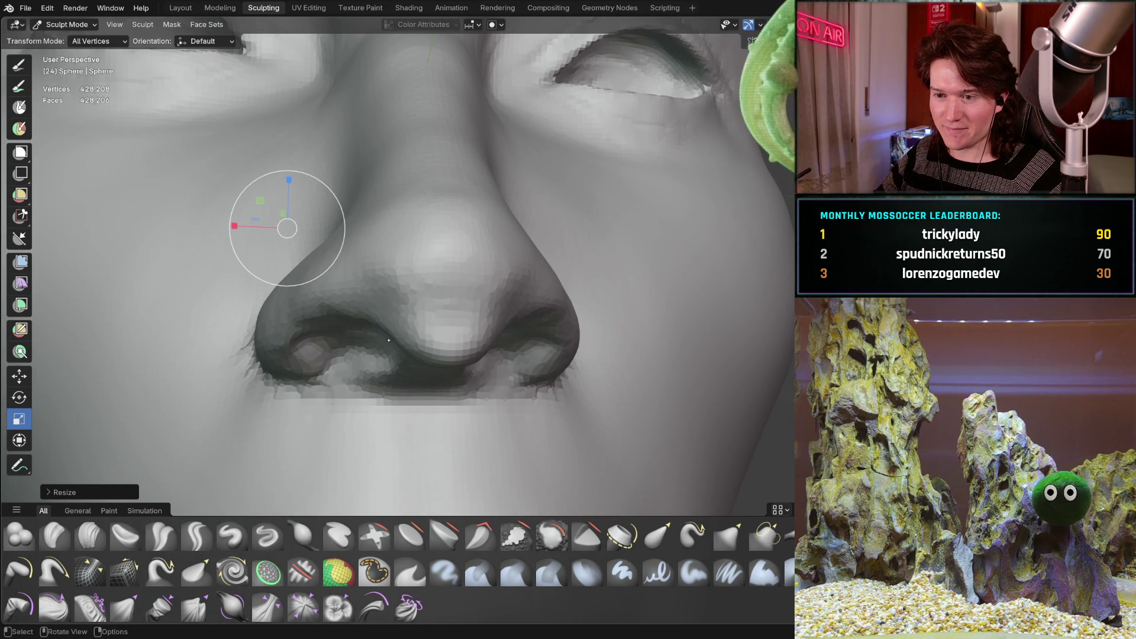
middle_click_drag(387, 347, 417, 312)
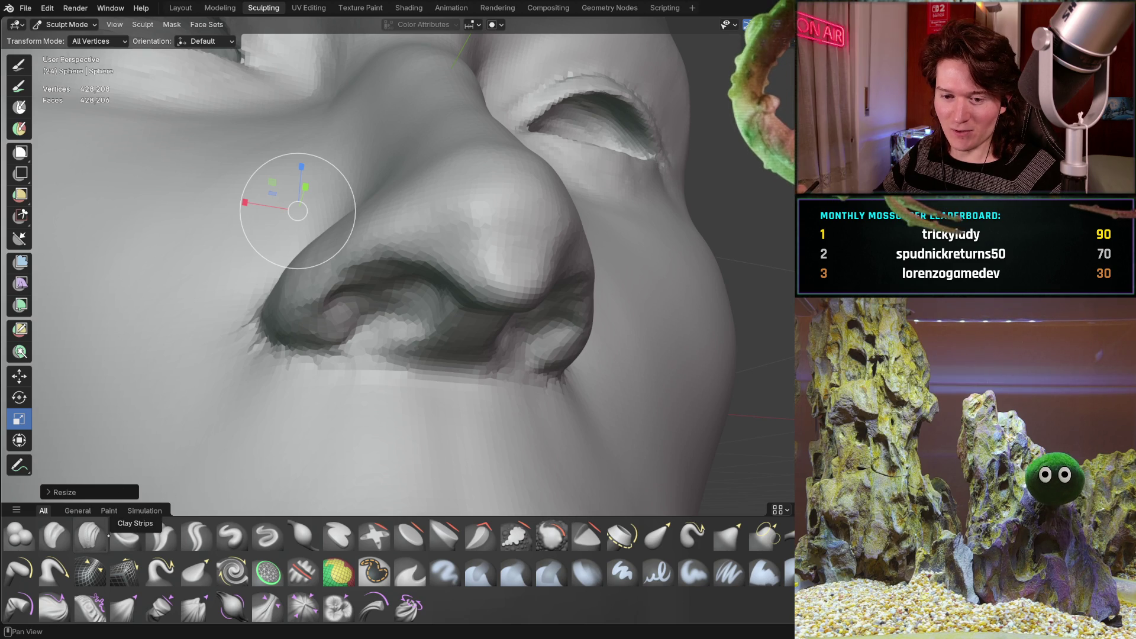
left_click(89, 534)
middle_click_drag(436, 309, 380, 280)
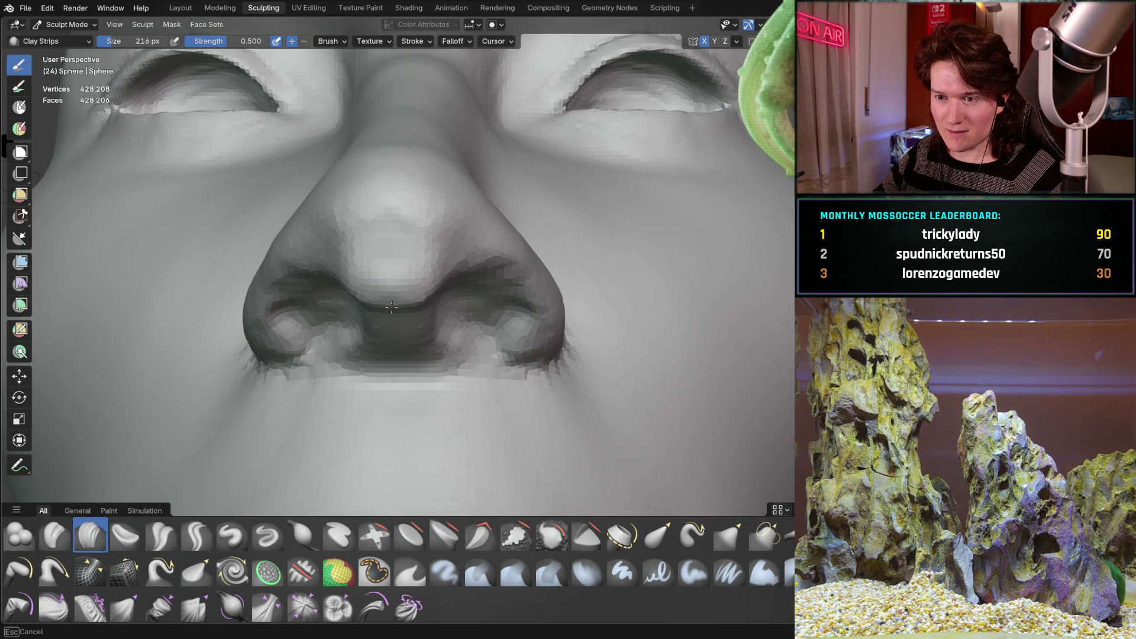
mouse_move(416, 282)
middle_mouse_down()
mouse_move(491, 299)
mouse_move(430, 283)
middle_mouse_up()
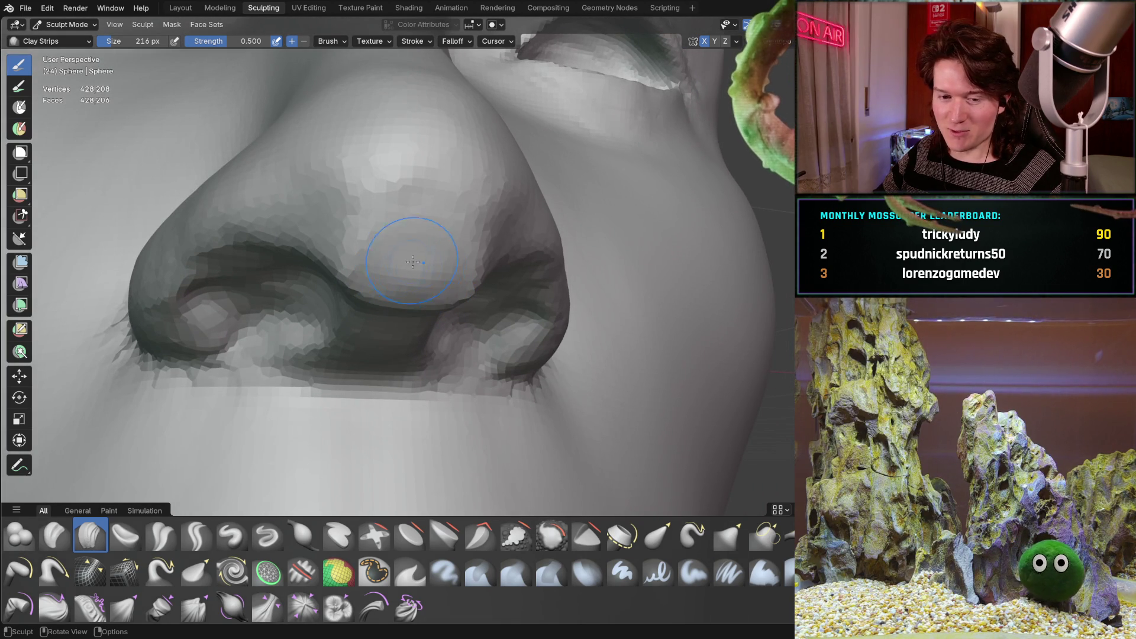
middle_click_drag(360, 277, 337, 254)
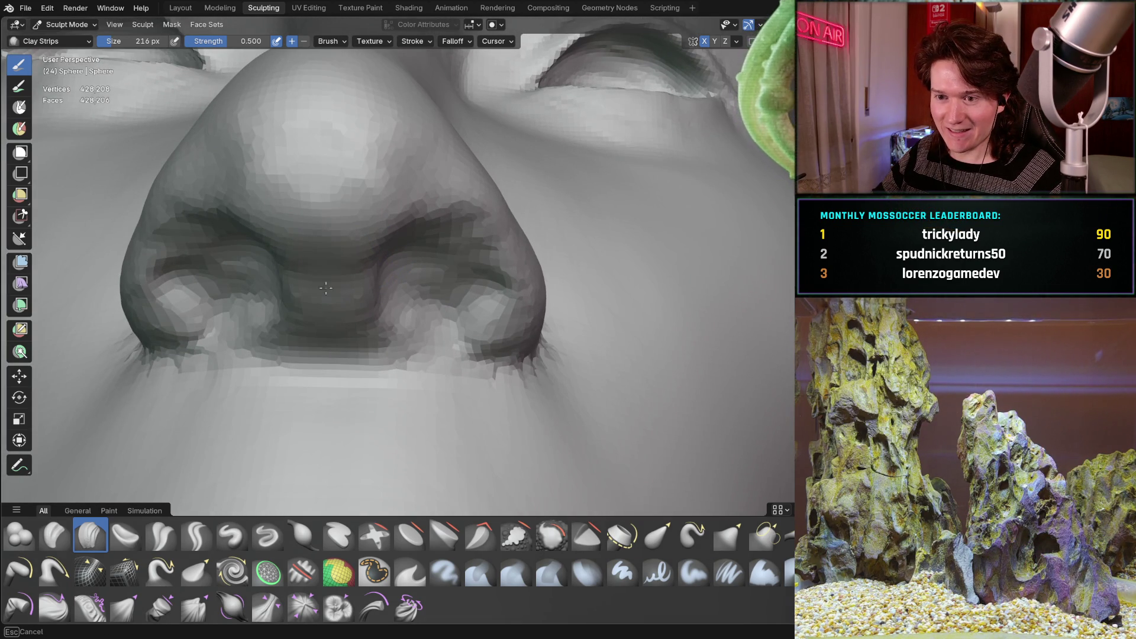
scroll(319, 284, "down", 4)
mouse_move(320, 285)
middle_mouse_down()
mouse_move(381, 355)
mouse_move(465, 274)
middle_mouse_up()
scroll(381, 356, "up", 3)
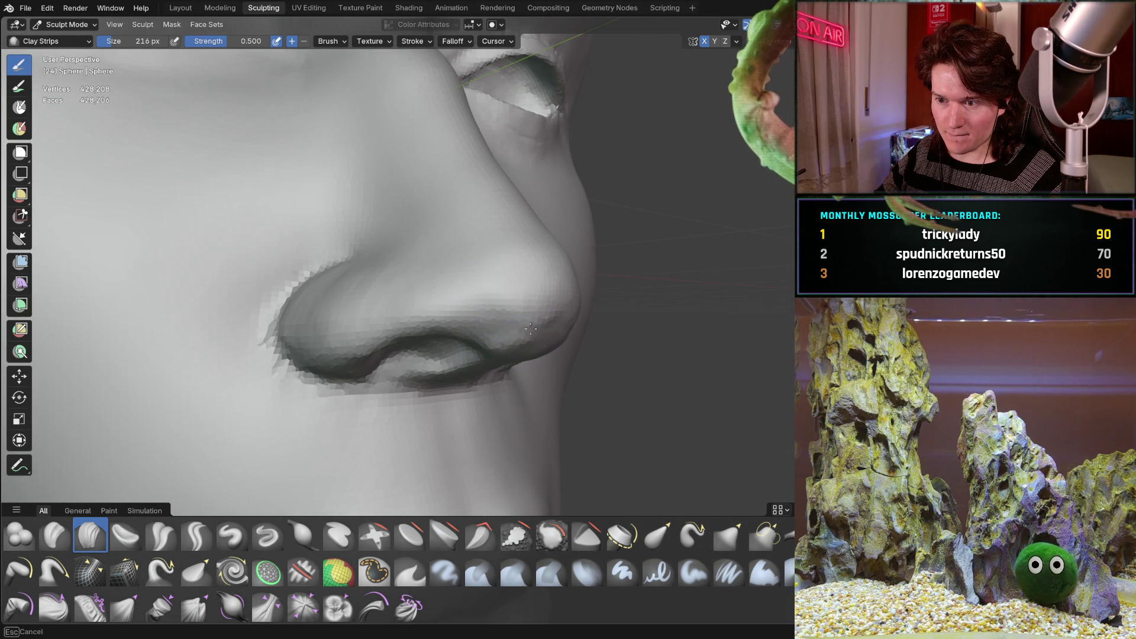
middle_click_drag(531, 329, 393, 305)
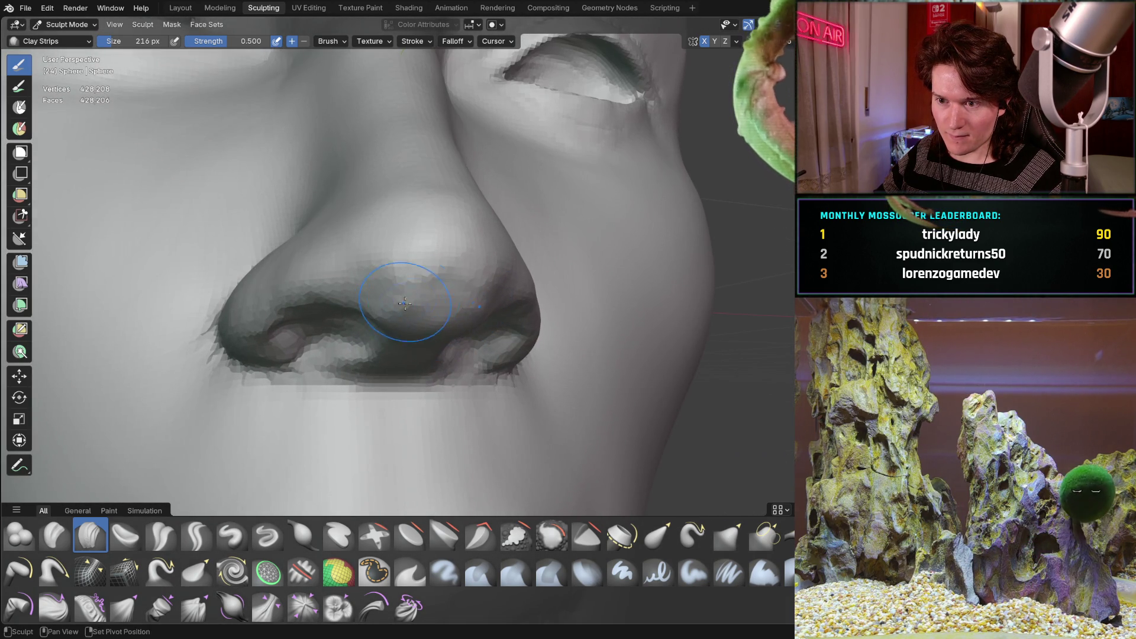
middle_click_drag(420, 318, 375, 330)
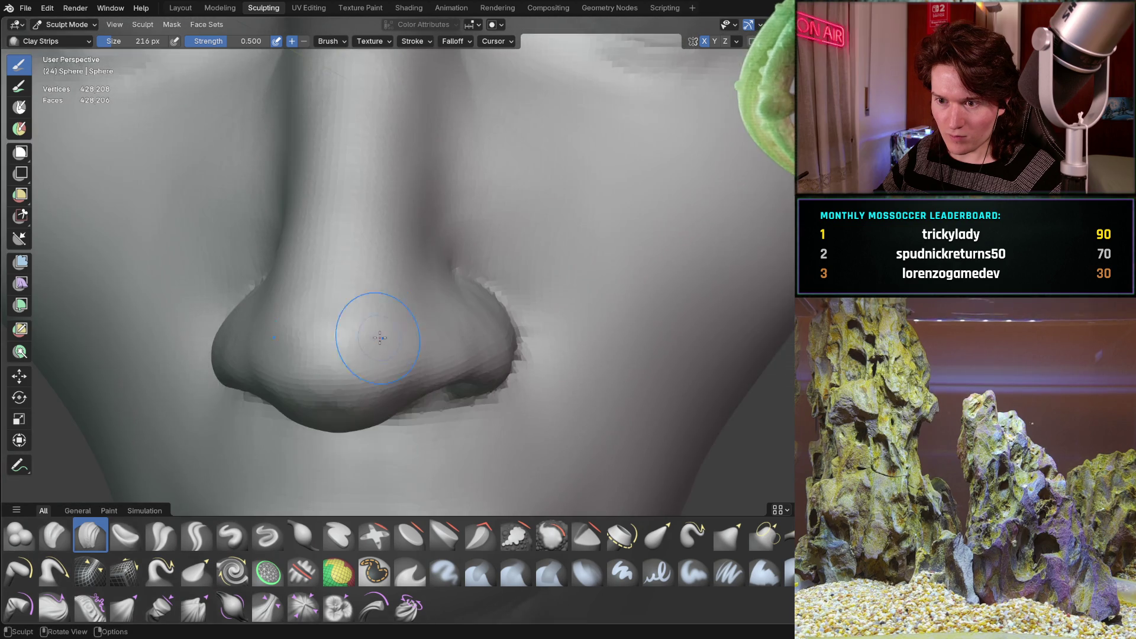
scroll(375, 329, "down", 5)
mouse_move(343, 399)
middle_mouse_down()
mouse_move(355, 317)
mouse_move(461, 315)
mouse_move(384, 313)
mouse_move(402, 415)
middle_mouse_up()
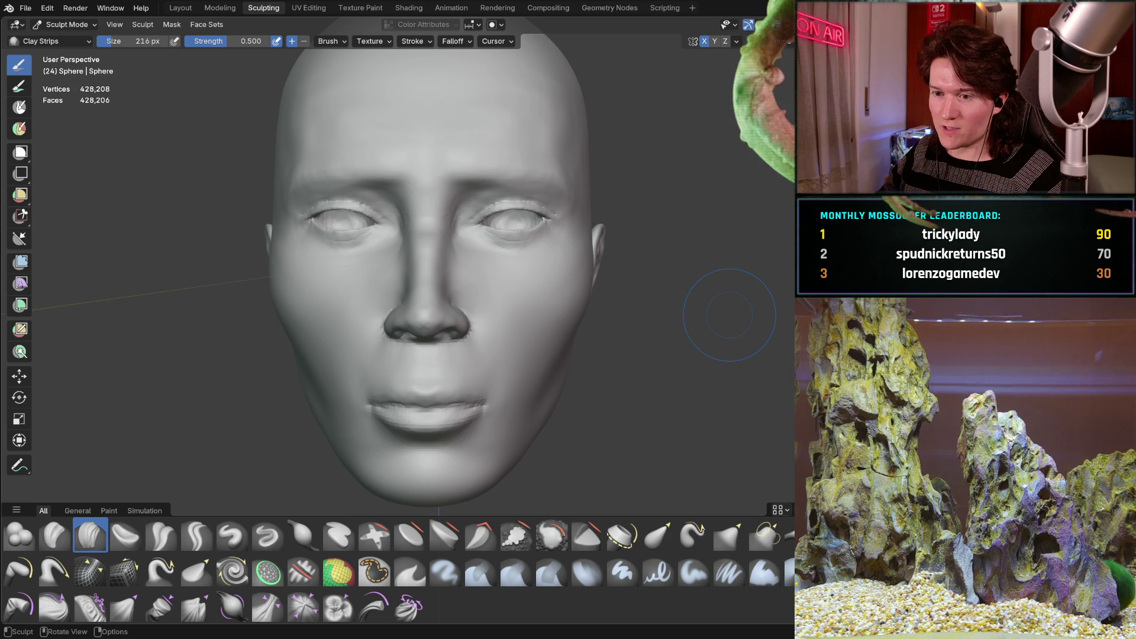
middle_click_drag(435, 280, 548, 275)
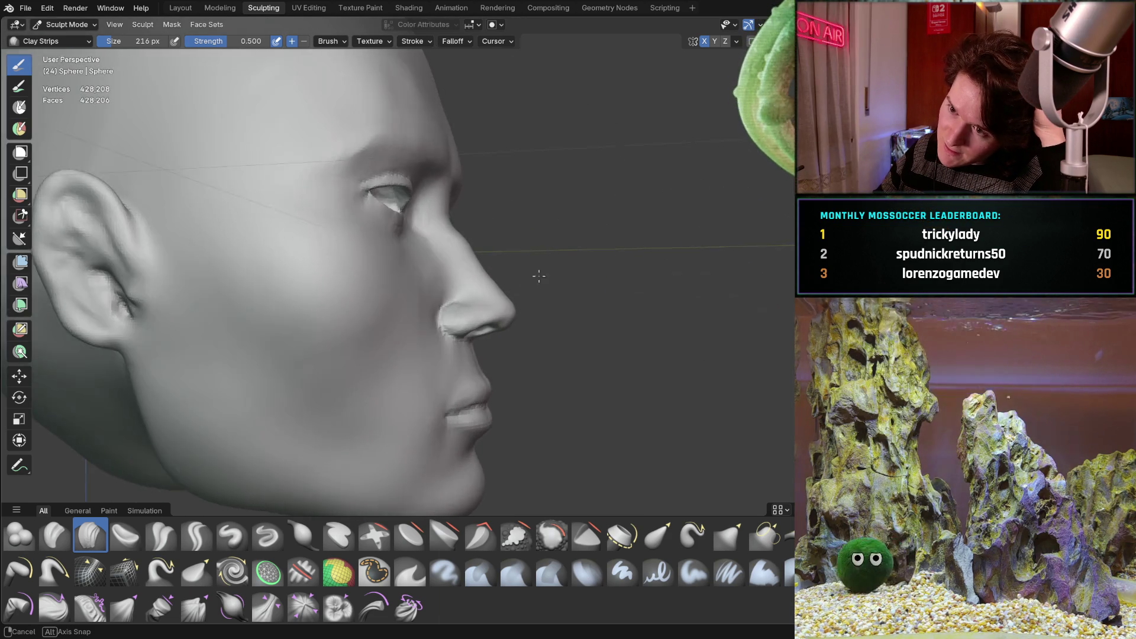
middle_click_drag(547, 276, 460, 296)
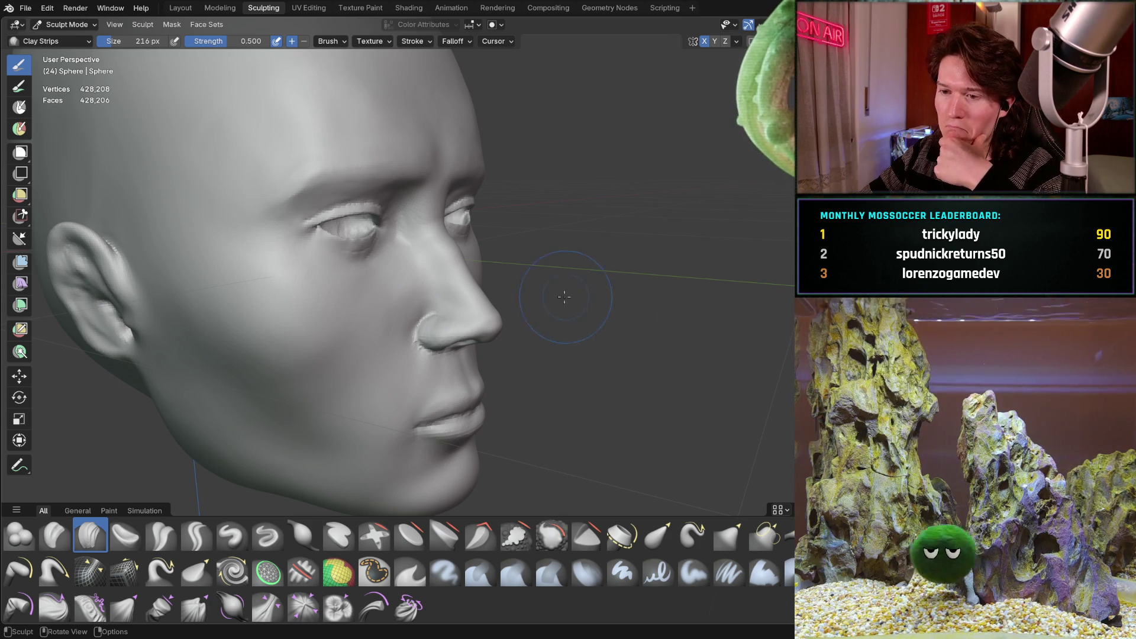
mouse_move(366, 385)
middle_mouse_down()
mouse_move(318, 330)
mouse_move(340, 303)
mouse_move(405, 267)
mouse_move(393, 304)
mouse_move(455, 332)
middle_mouse_up()
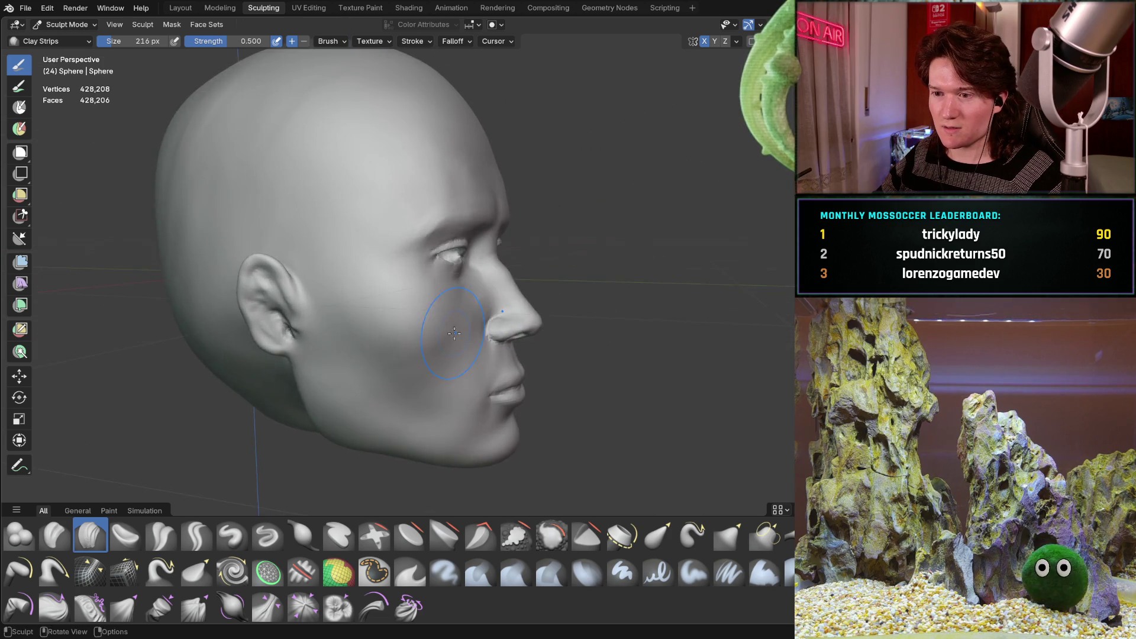
scroll(455, 334, "up", 2)
scroll(425, 305, "up", 2)
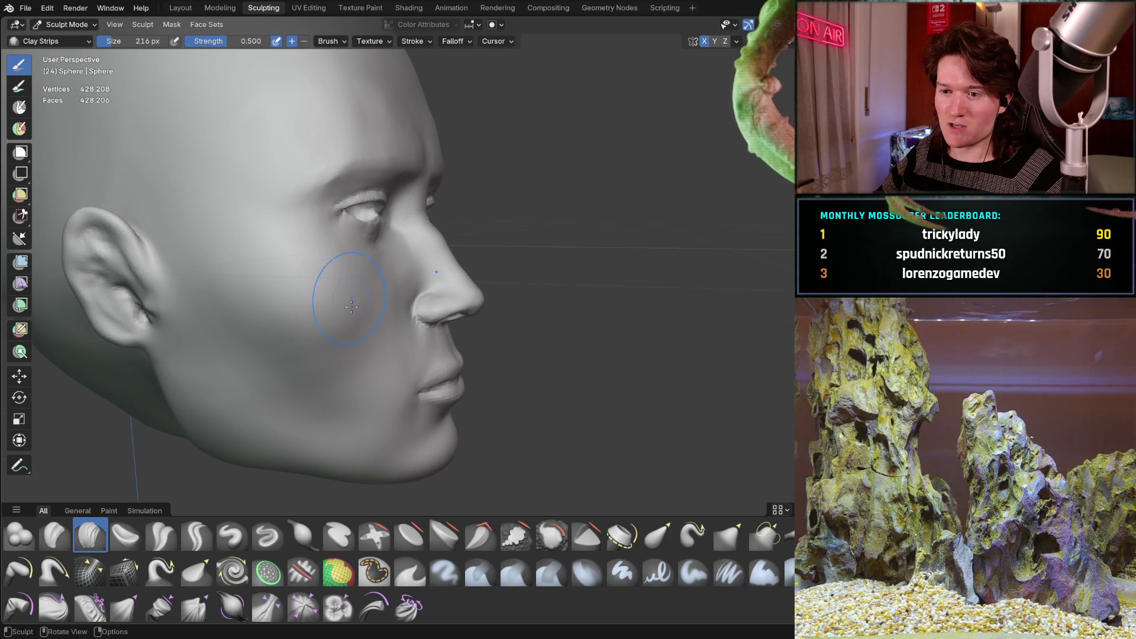
mouse_move(386, 317)
middle_mouse_down()
mouse_move(352, 362)
mouse_move(373, 372)
mouse_move(373, 343)
mouse_move(378, 362)
mouse_move(436, 238)
mouse_move(426, 265)
mouse_move(471, 269)
mouse_move(405, 305)
middle_mouse_up()
scroll(418, 259, "up", 2)
scroll(495, 257, "down", 3)
scroll(406, 304, "down", 2)
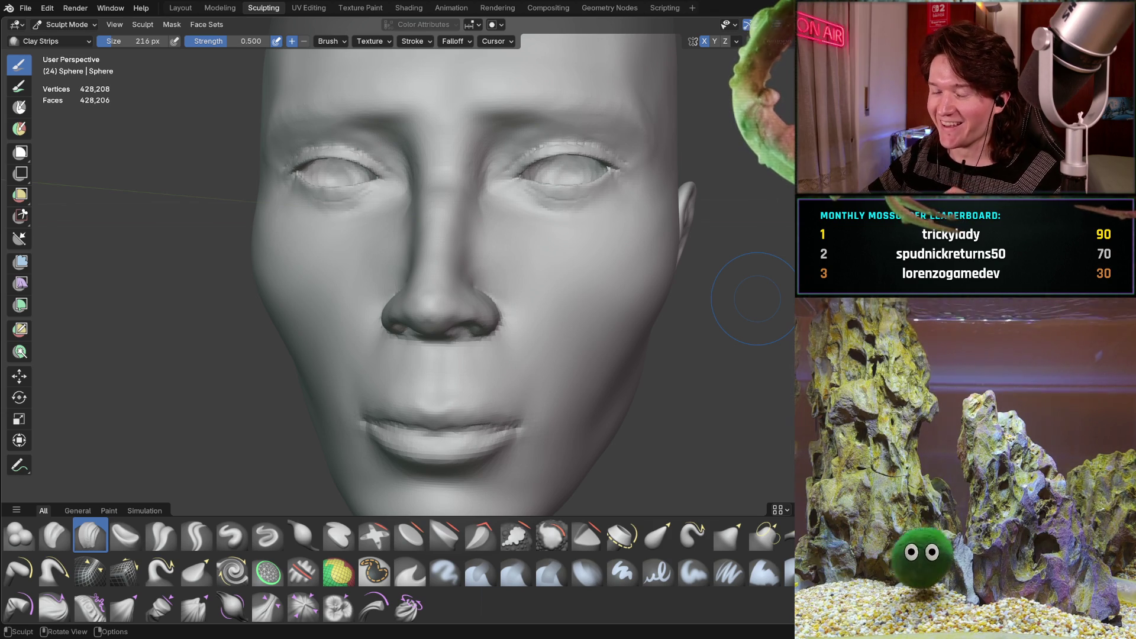
middle_click_drag(434, 322, 439, 328)
scroll(427, 297, "up", 2)
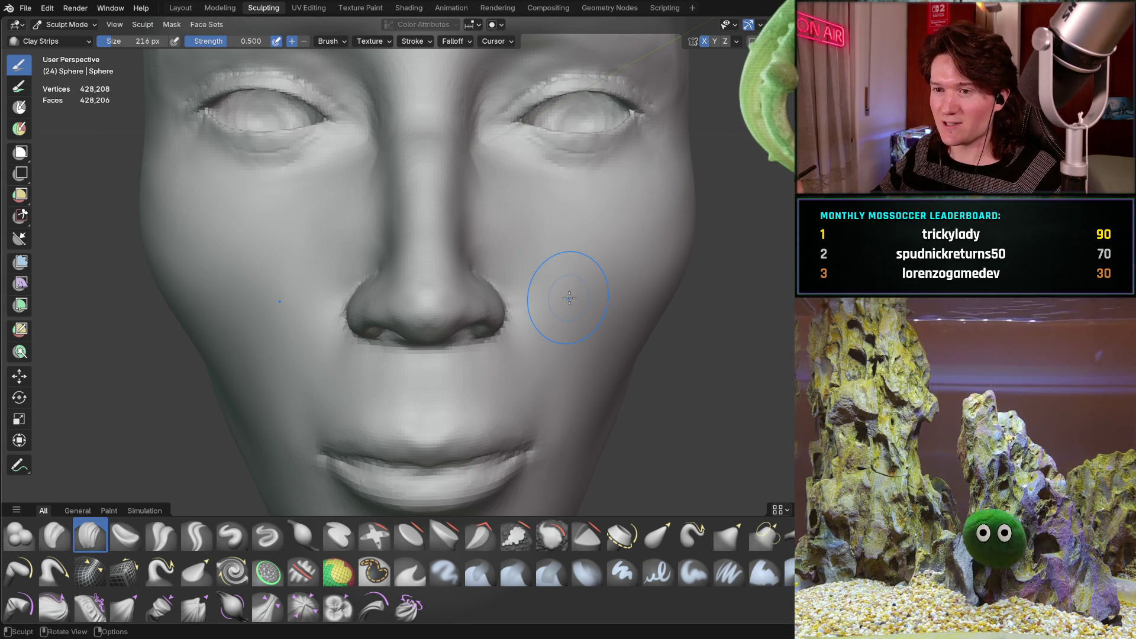
middle_click_drag(411, 303, 507, 285)
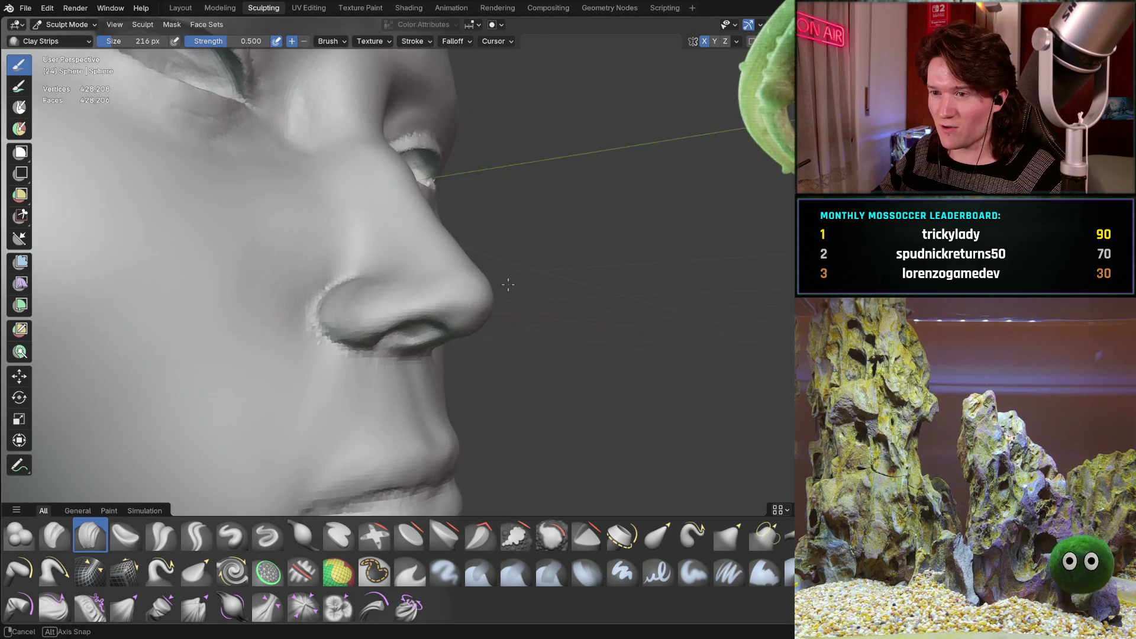
mouse_move(436, 263)
middle_mouse_down()
mouse_move(436, 314)
mouse_move(398, 310)
mouse_move(436, 304)
mouse_move(347, 352)
middle_mouse_up()
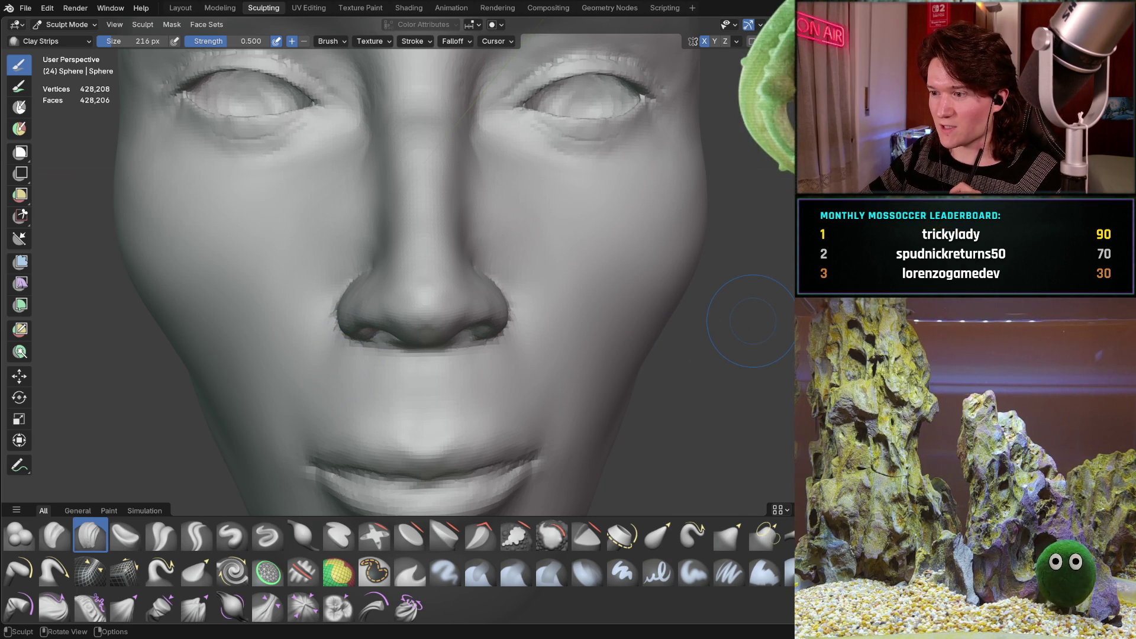
mouse_move(444, 306)
middle_mouse_down()
mouse_move(396, 298)
mouse_move(385, 313)
mouse_move(403, 289)
middle_mouse_up()
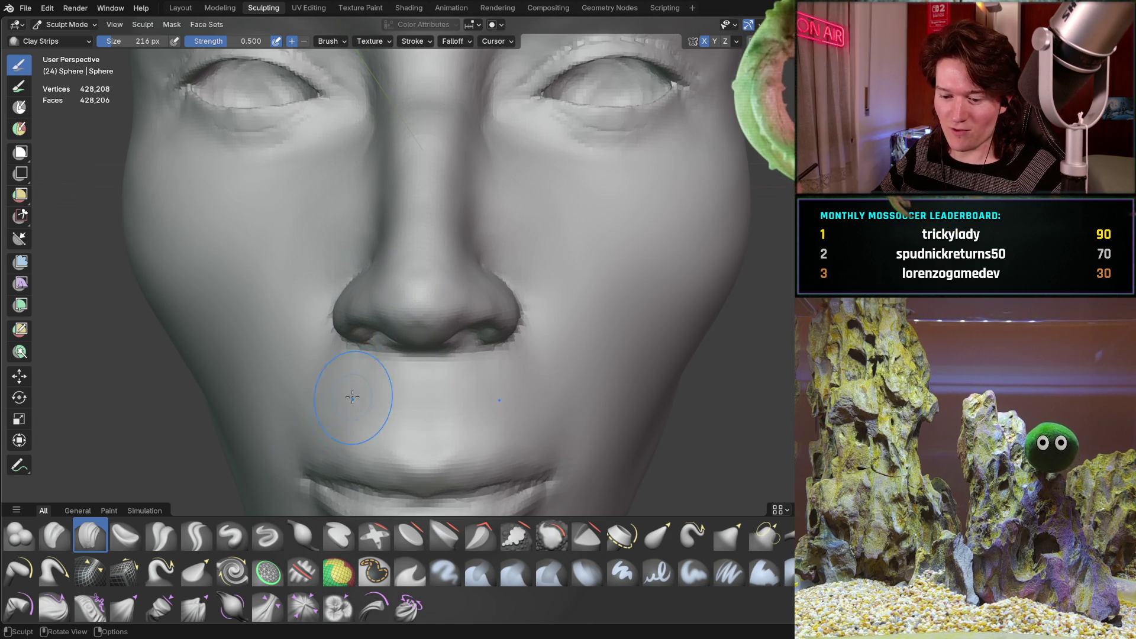
- With the Grab brush, pull the nose tip to reposition it in profile view
key("g")
scroll(406, 325, "up", 1)
scroll(411, 323, "up", 1)
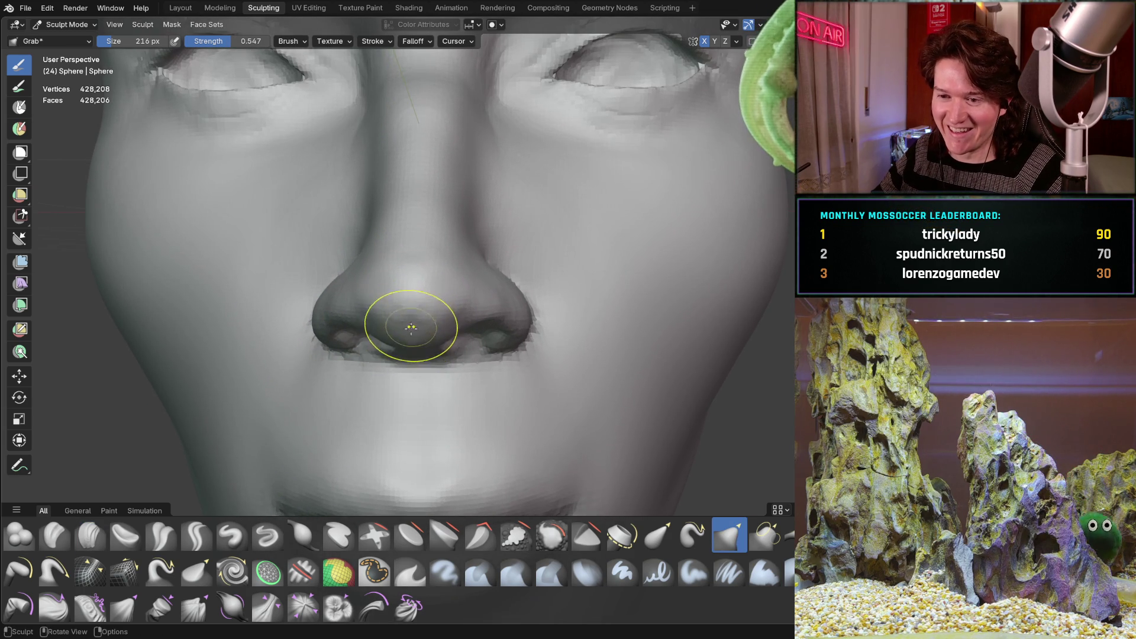
mouse_move(410, 333)
middle_mouse_down()
mouse_move(484, 315)
mouse_move(416, 293)
middle_mouse_up()
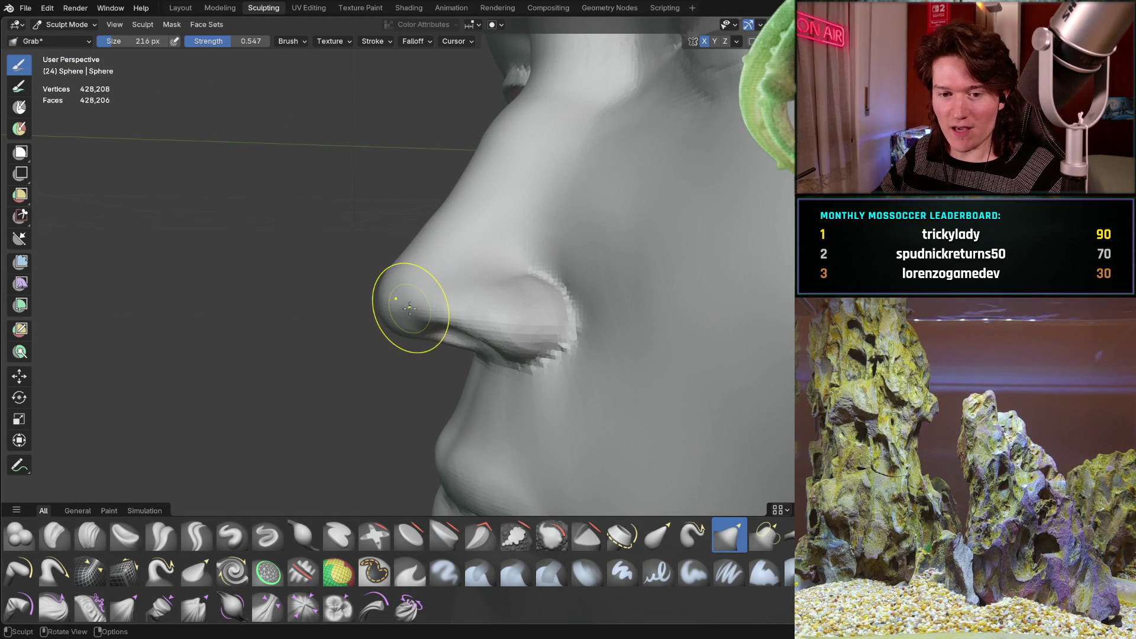
mouse_move(418, 284)
middle_mouse_down()
mouse_move(358, 315)
mouse_move(367, 293)
middle_mouse_up()
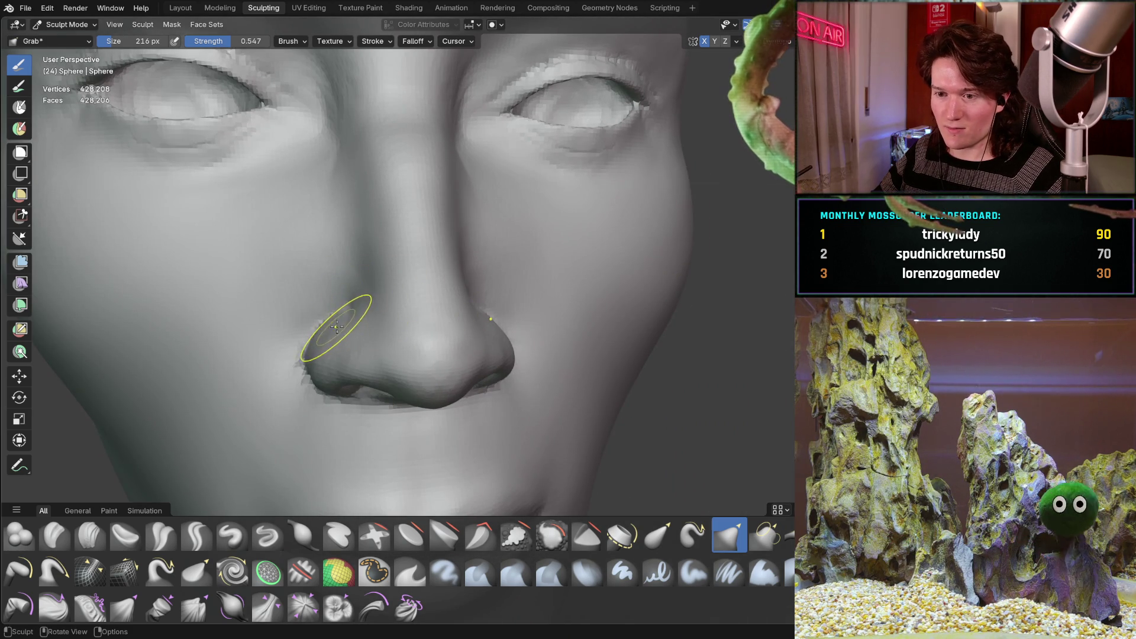
- Orbit around the nose from front, side and three-quarter angles for a close look at the nostrils
middle_click_drag(330, 323, 331, 331)
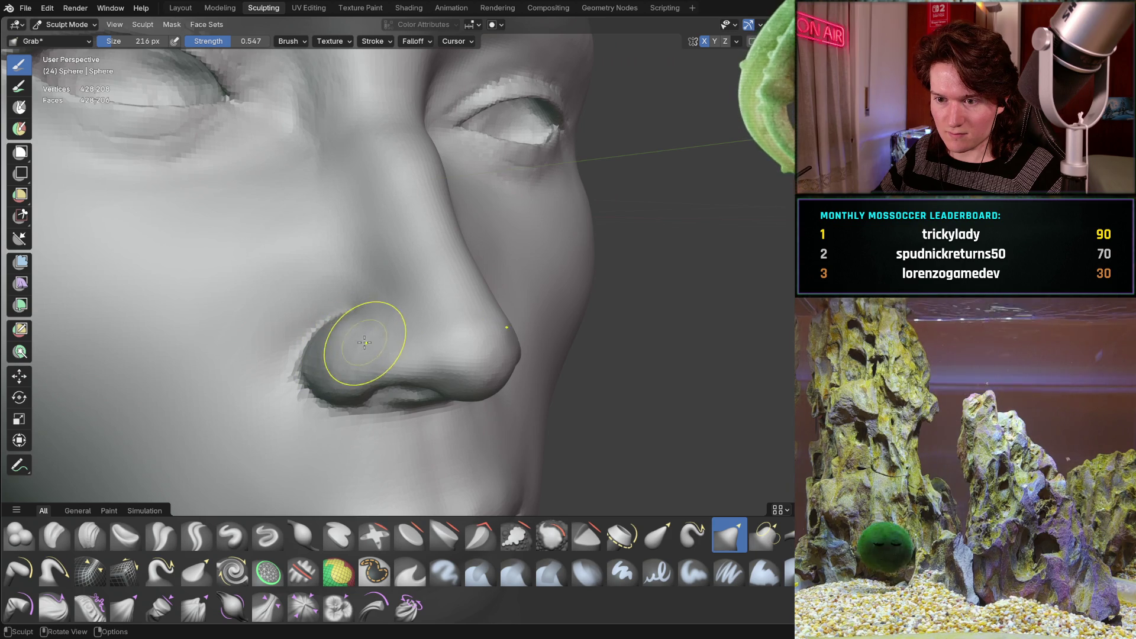
mouse_move(342, 354)
middle_mouse_down()
mouse_move(310, 360)
mouse_move(373, 342)
middle_mouse_up()
mouse_move(349, 380)
middle_mouse_down()
mouse_move(321, 349)
mouse_move(345, 308)
middle_mouse_up()
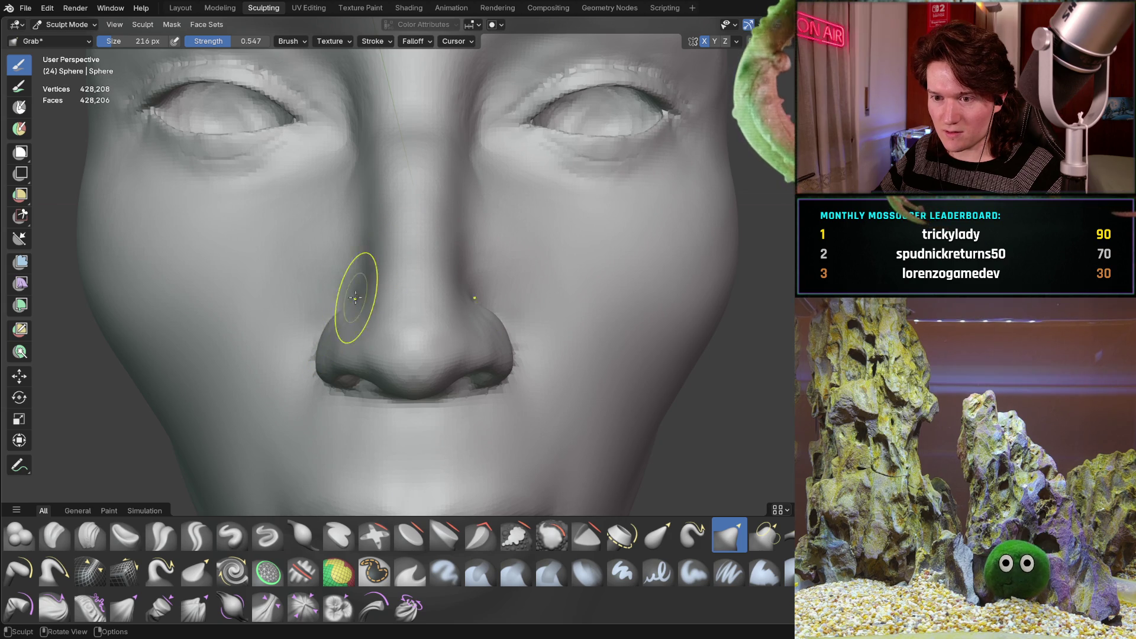
middle_click_drag(352, 310, 391, 329)
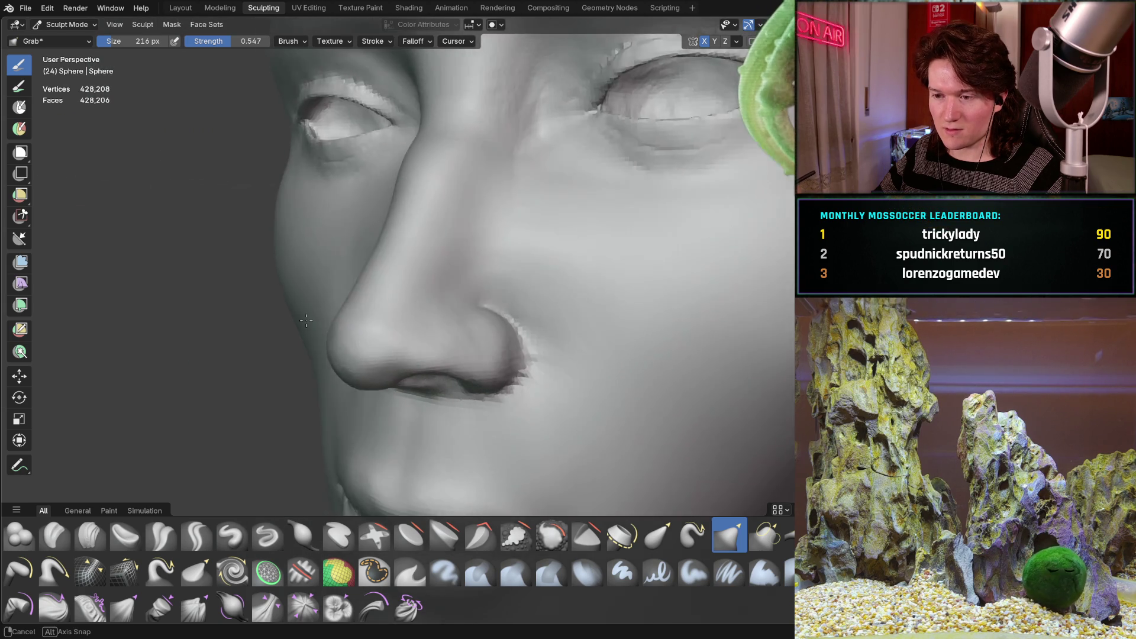
scroll(399, 334, "up", 2)
scroll(418, 299, "up", 2)
scroll(438, 321, "up", 2)
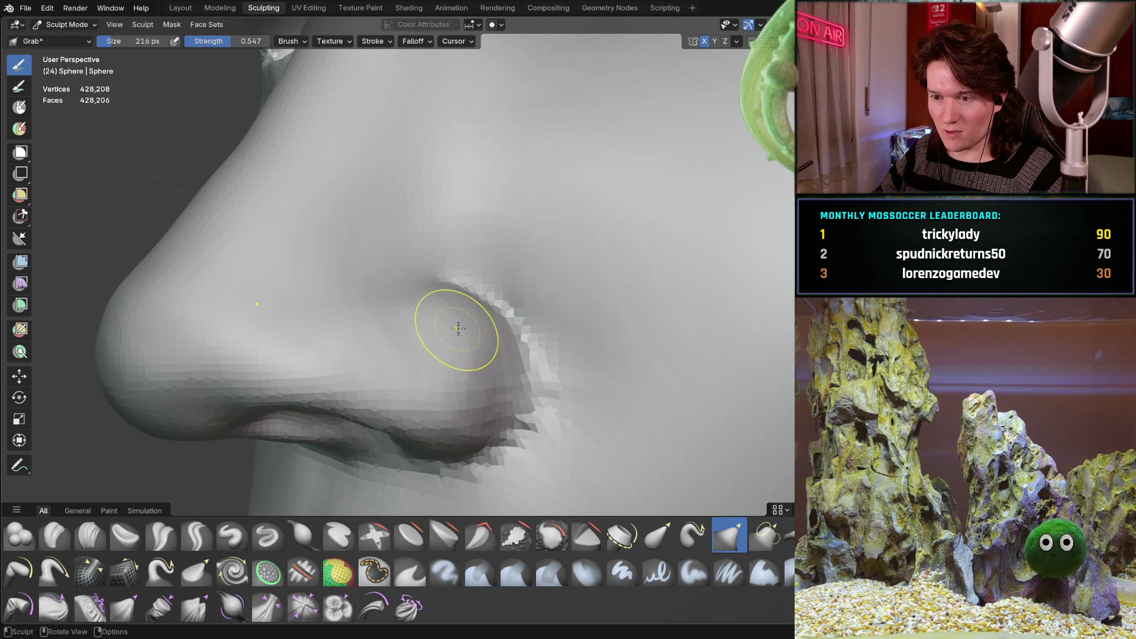
middle_click_drag(456, 330, 400, 361)
scroll(444, 355, "up", 2)
mouse_move(482, 347)
middle_mouse_down()
mouse_move(376, 374)
mouse_move(398, 317)
mouse_move(394, 393)
mouse_move(449, 355)
middle_mouse_up()
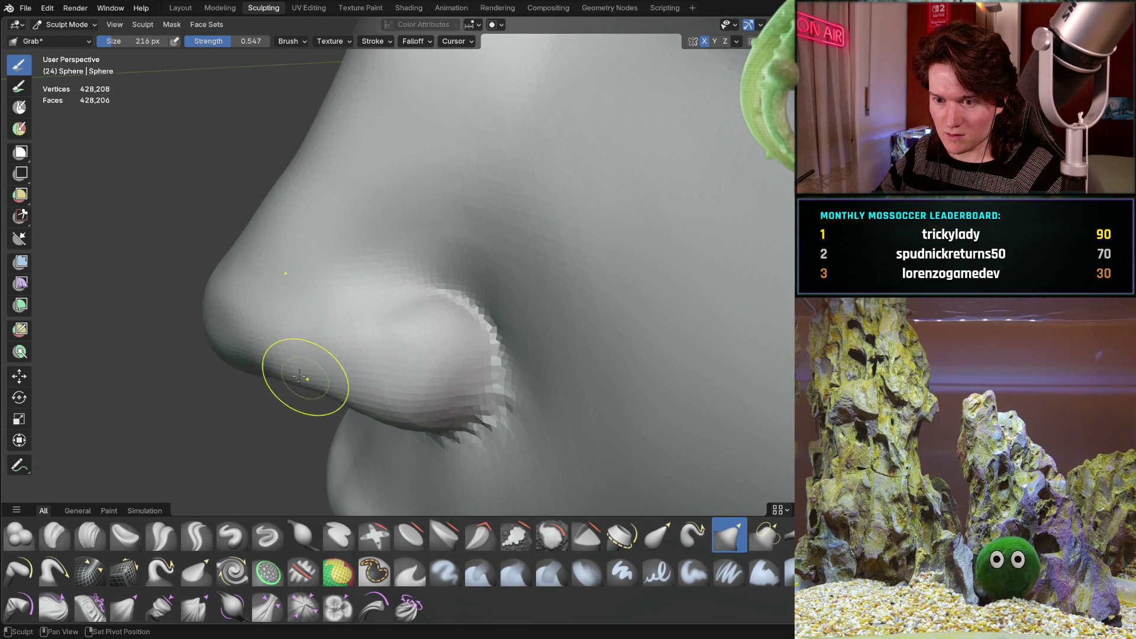
middle_click_drag(279, 350, 351, 373)
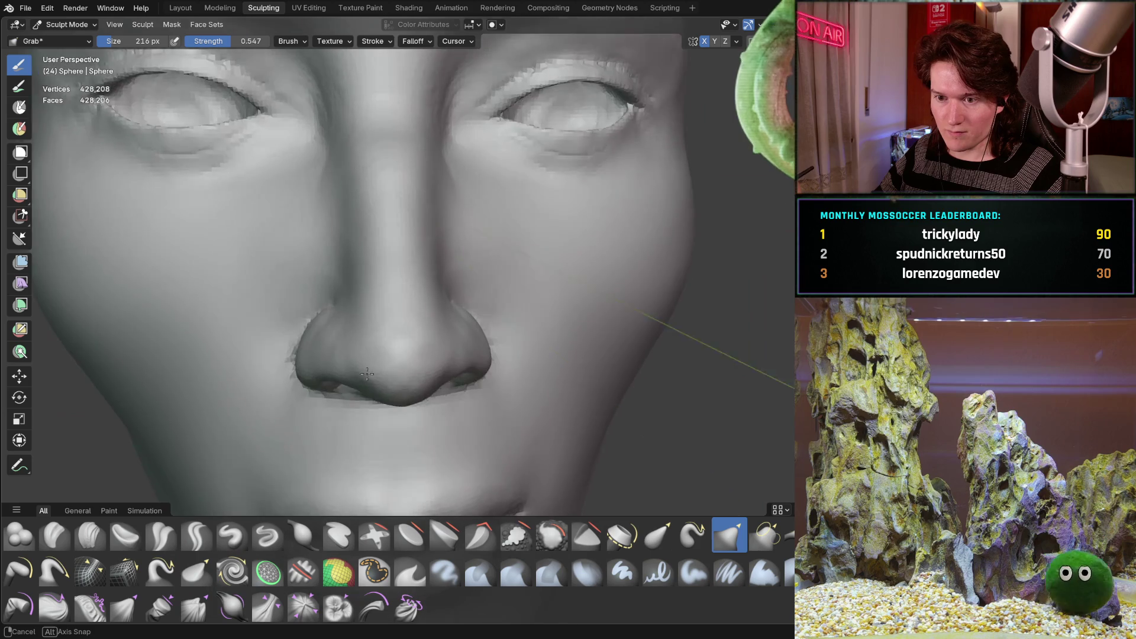
scroll(318, 362, "up", 2)
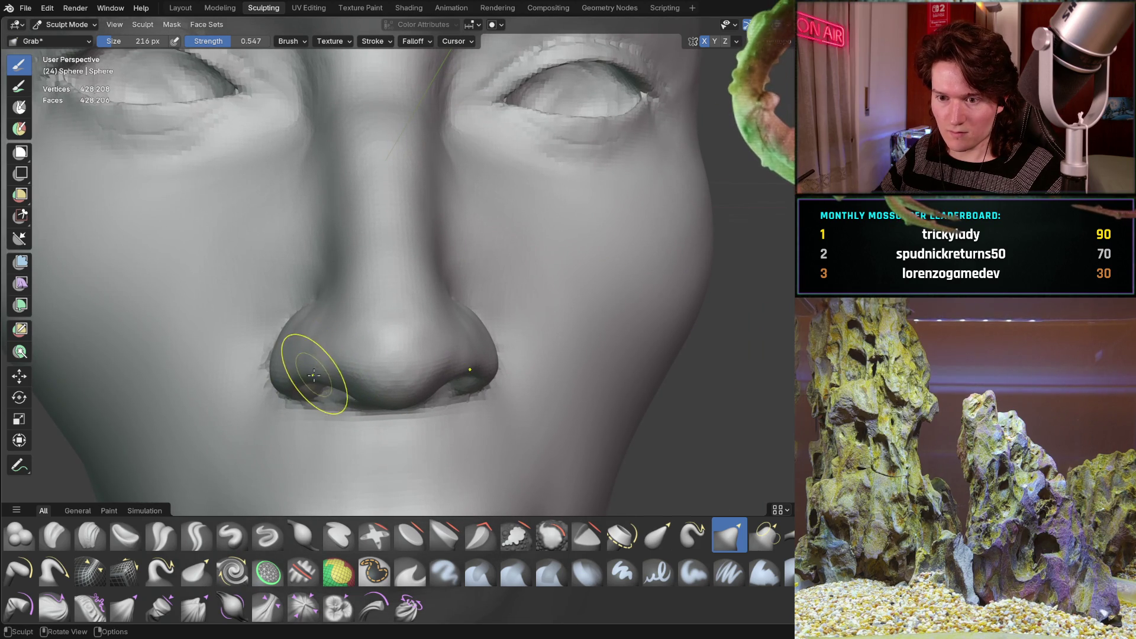
mouse_move(306, 368)
middle_mouse_down()
mouse_move(384, 305)
mouse_move(388, 399)
mouse_move(405, 329)
mouse_move(455, 334)
mouse_move(319, 271)
mouse_move(317, 284)
middle_mouse_up()
scroll(387, 399, "up", 2)
scroll(317, 284, "up", 2)
scroll(293, 279, "up", 2)
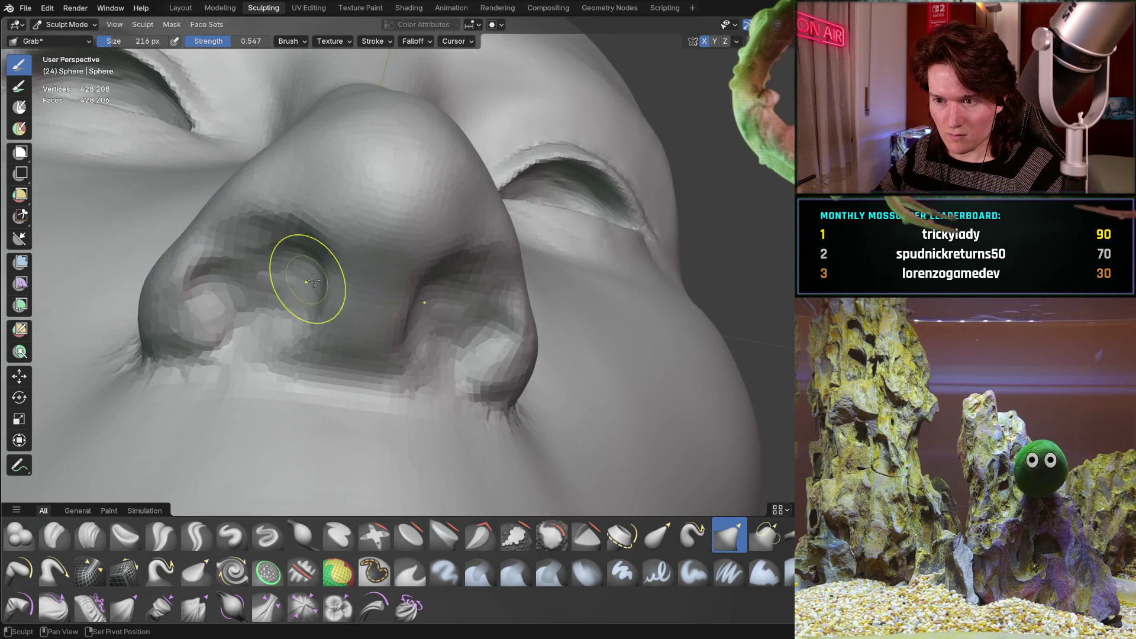
scroll(193, 458, "up", 2)
- Make Inflate/Deflate the active brush, view the nose in side profile, then pick Clay Strips
left_click(303, 533)
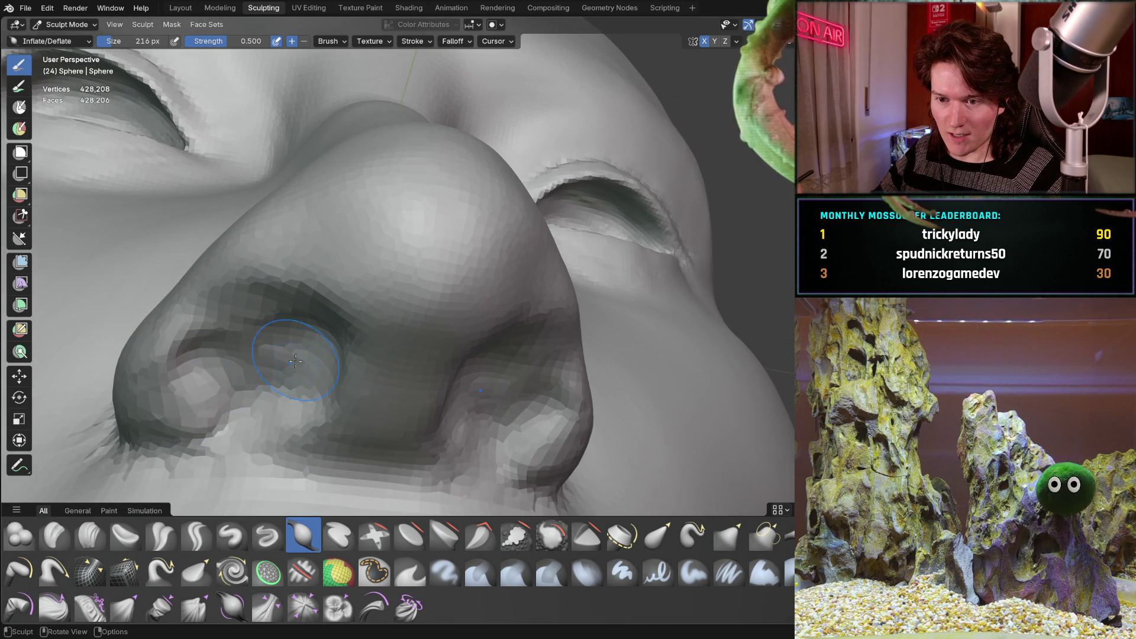
middle_click_drag(266, 372, 257, 339)
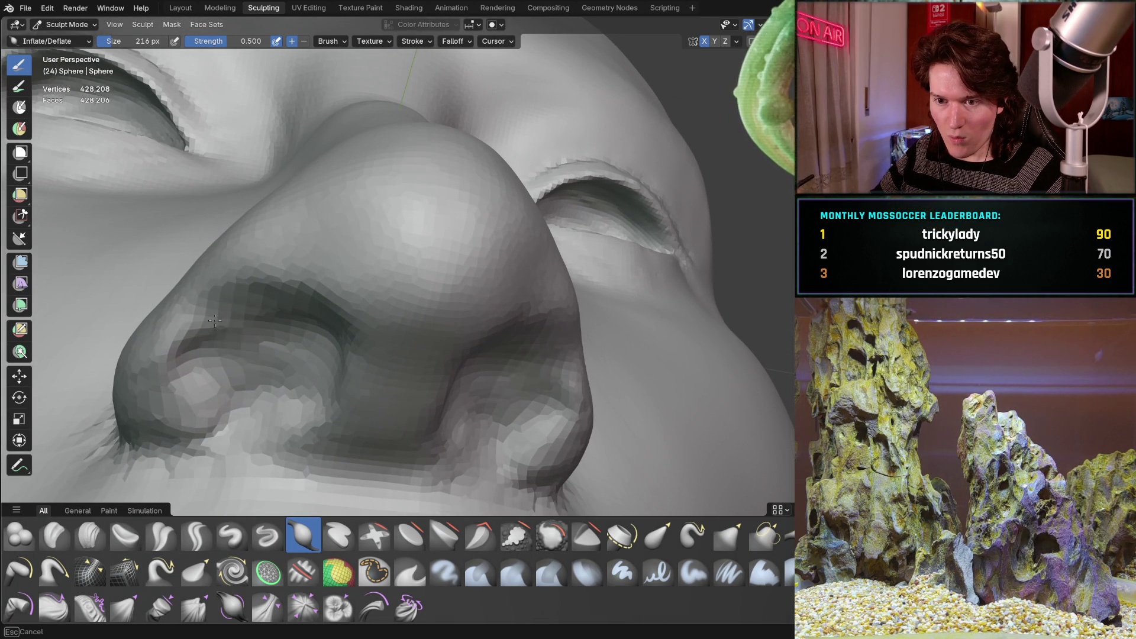
mouse_move(213, 353)
middle_mouse_down()
mouse_move(355, 329)
mouse_move(335, 381)
middle_mouse_up()
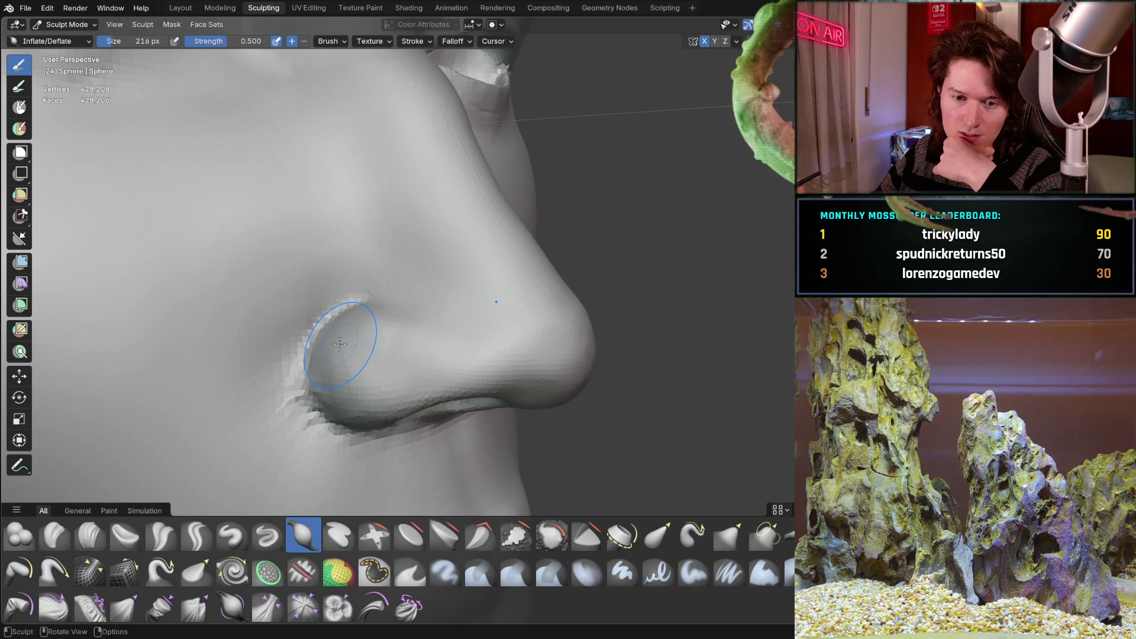
key("c")
mouse_move(342, 344)
middle_mouse_down()
mouse_move(437, 318)
mouse_move(368, 307)
middle_mouse_up()
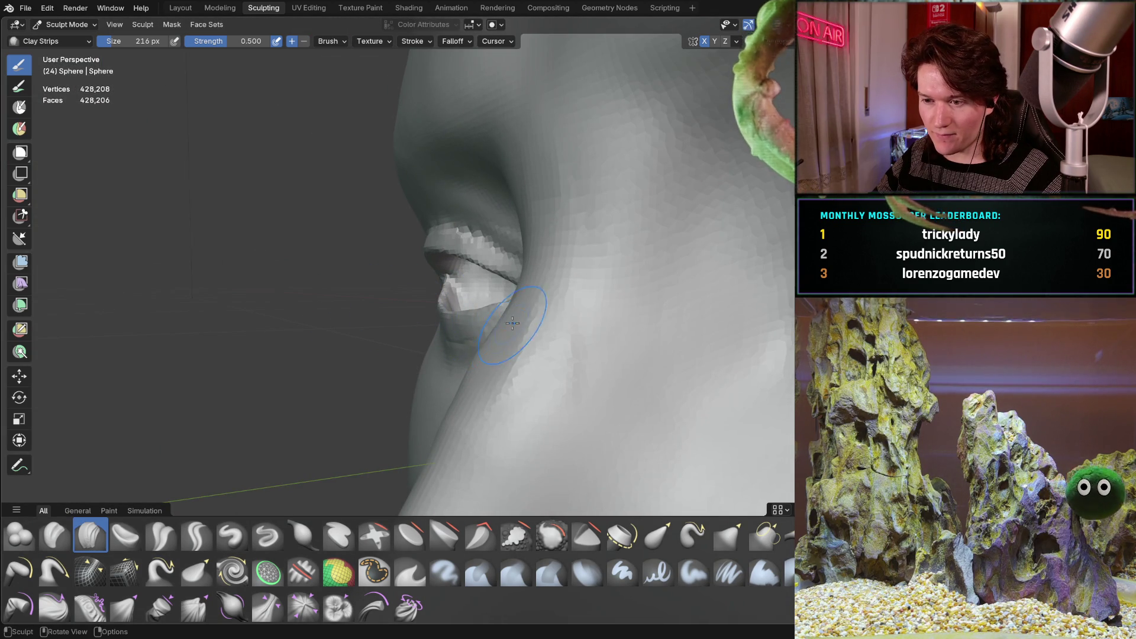
- Orbit around the eyes, nose and mouth, settle on a front view, and arm the Mask brush
mouse_move(479, 357)
middle_mouse_down()
mouse_move(463, 379)
mouse_move(533, 346)
mouse_move(499, 248)
middle_mouse_up()
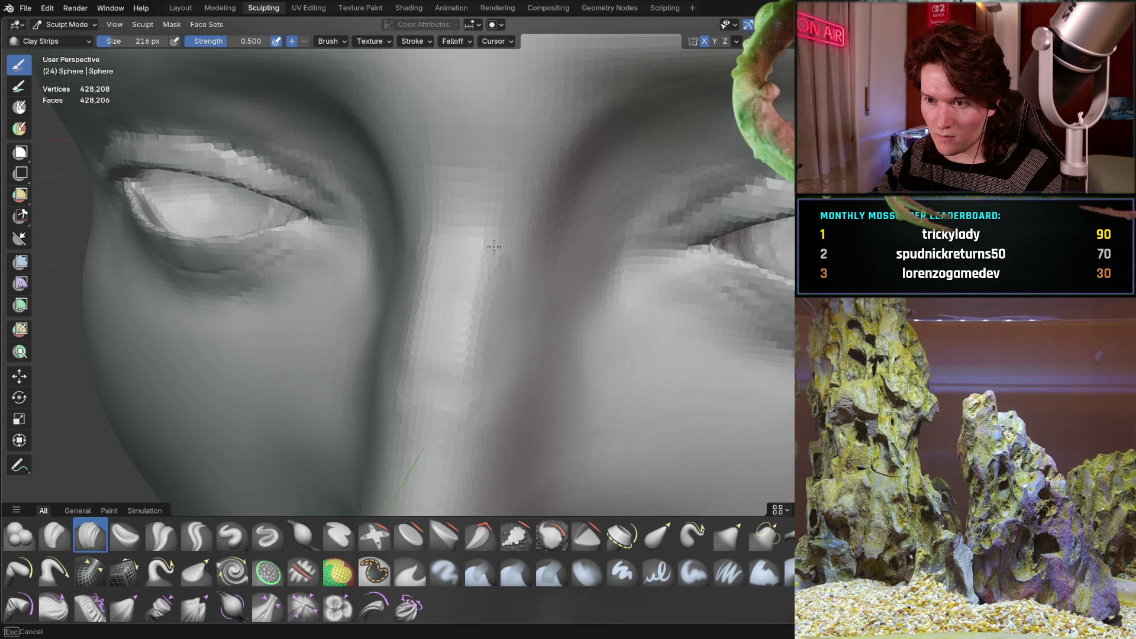
mouse_move(476, 341)
middle_mouse_down()
mouse_move(368, 205)
mouse_move(436, 258)
mouse_move(386, 272)
mouse_move(303, 240)
mouse_move(319, 251)
middle_mouse_up()
middle_click_drag(325, 210, 308, 303)
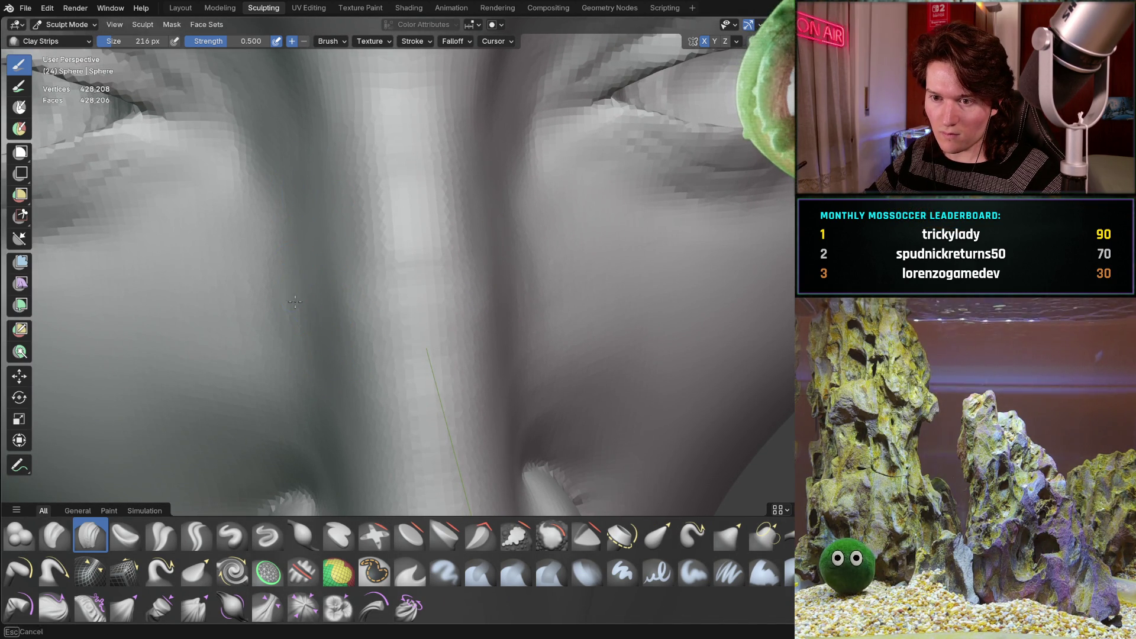
scroll(294, 278, "down", 5)
scroll(294, 278, "down", 5)
middle_click_drag(293, 277, 315, 242)
scroll(316, 242, "down", 3)
scroll(383, 285, "up", 4)
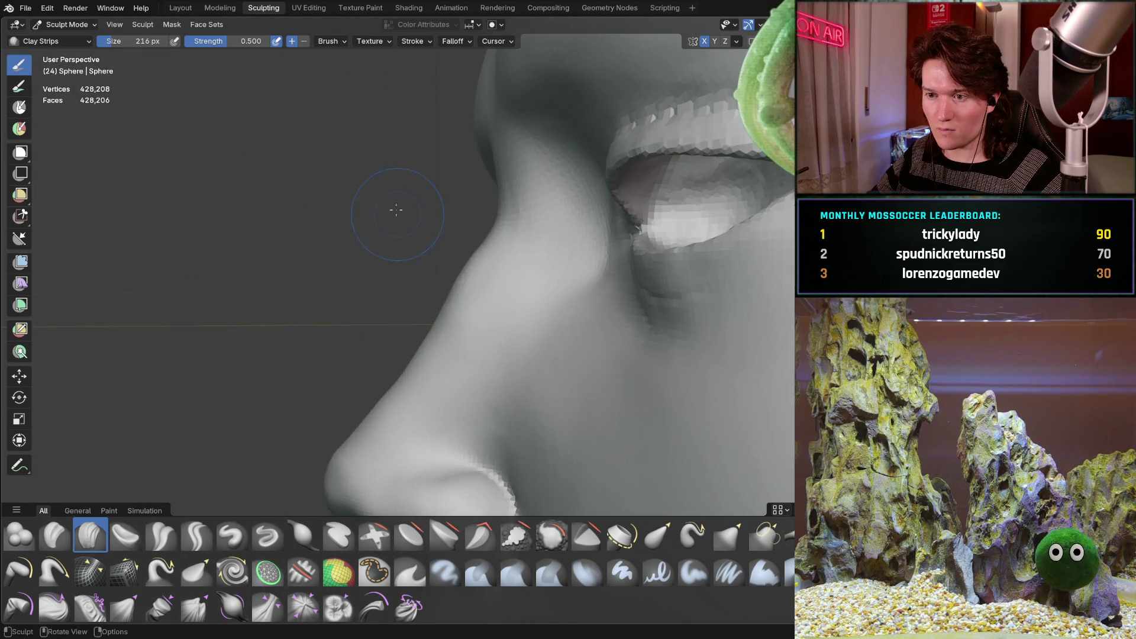
scroll(391, 294, "up", 3)
middle_click_drag(390, 294, 521, 254)
mouse_move(327, 278)
middle_mouse_down()
mouse_move(310, 322)
mouse_move(417, 332)
middle_mouse_up()
scroll(431, 340, "down", 3)
middle_click_drag(373, 302, 367, 356)
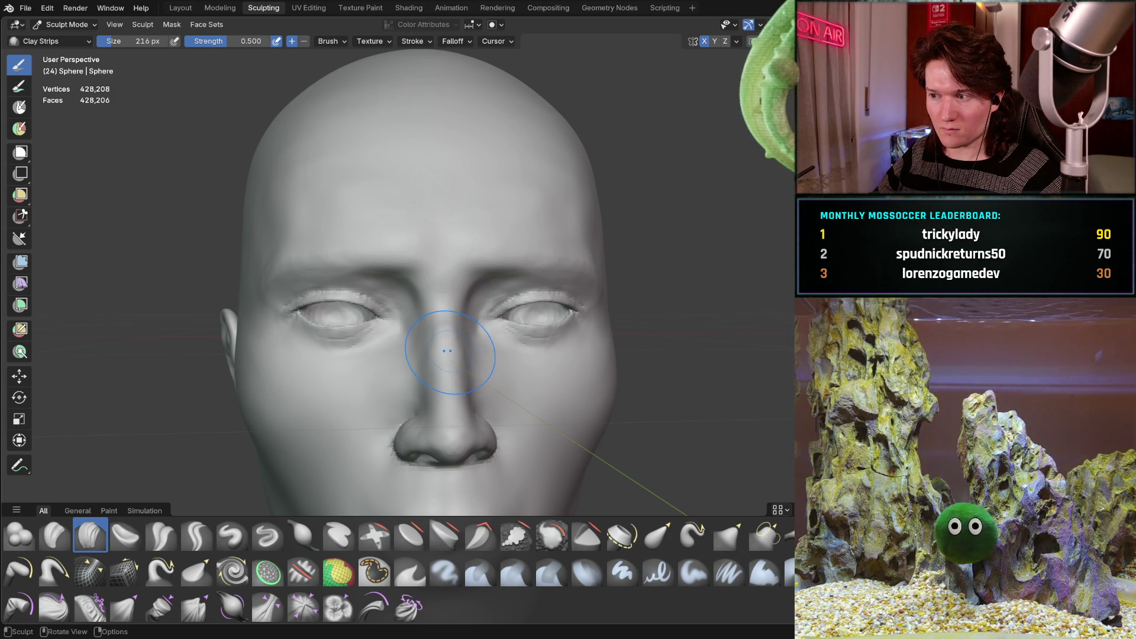
middle_click_drag(448, 350, 454, 326)
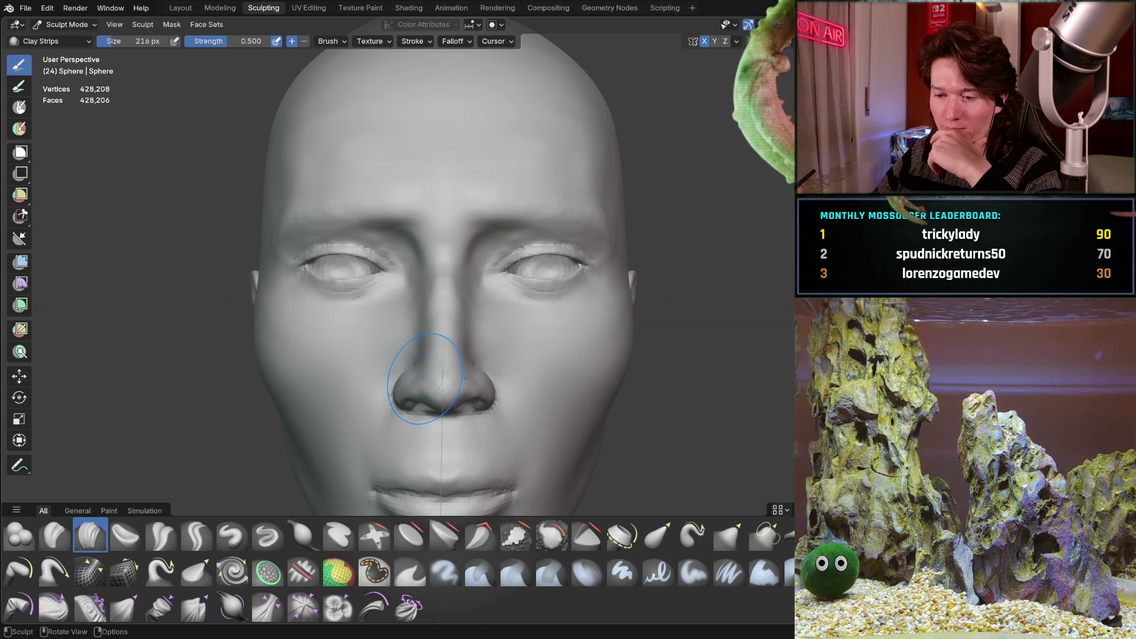
key("m")
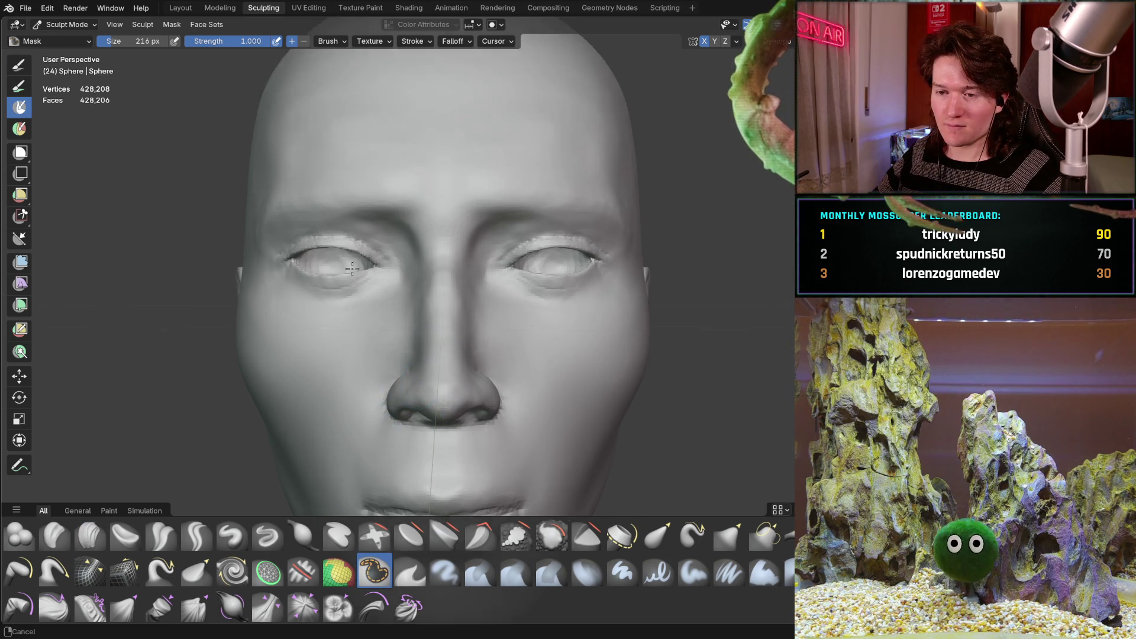
scroll(356, 223, "up", 4)
scroll(445, 240, "up", 2)
scroll(446, 240, "up", 2)
- Paint a mask over both eye sockets, covering the upper and lower eyelids
mouse_move(444, 240)
left_mouse_down()
mouse_move(324, 229)
mouse_move(434, 220)
left_mouse_up()
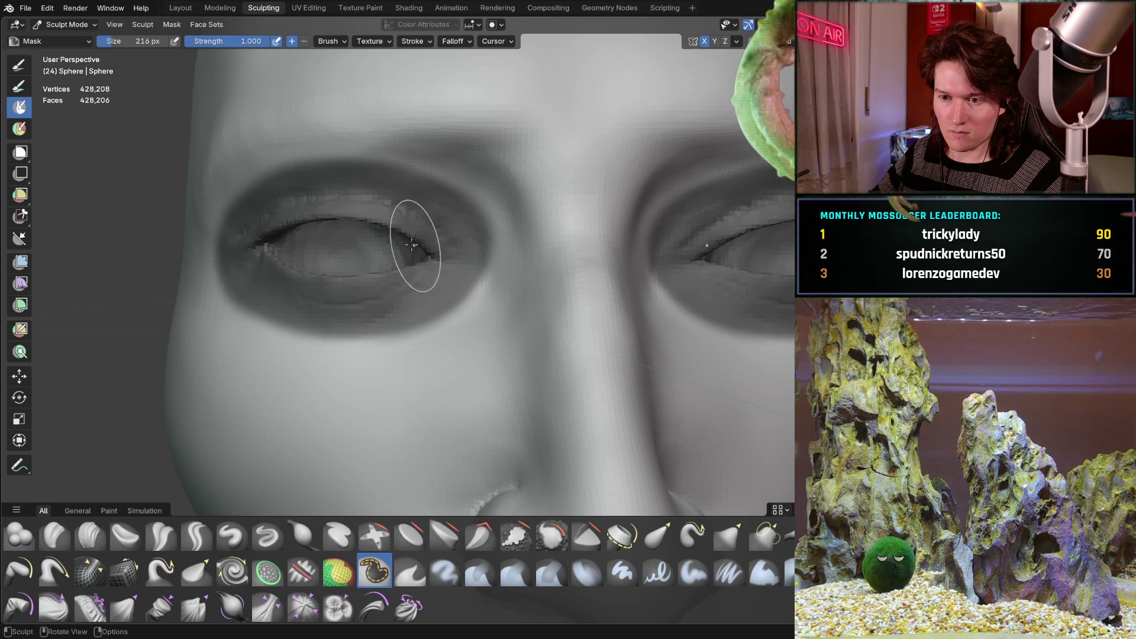
middle_click_drag(355, 228, 328, 199)
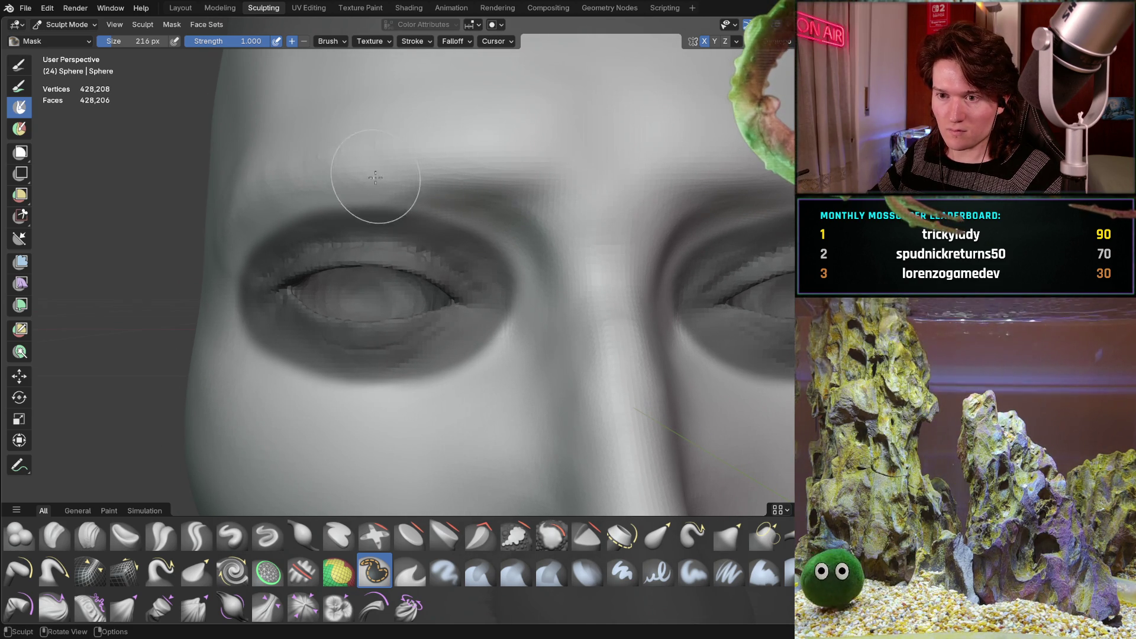
middle_click_drag(379, 173, 366, 171)
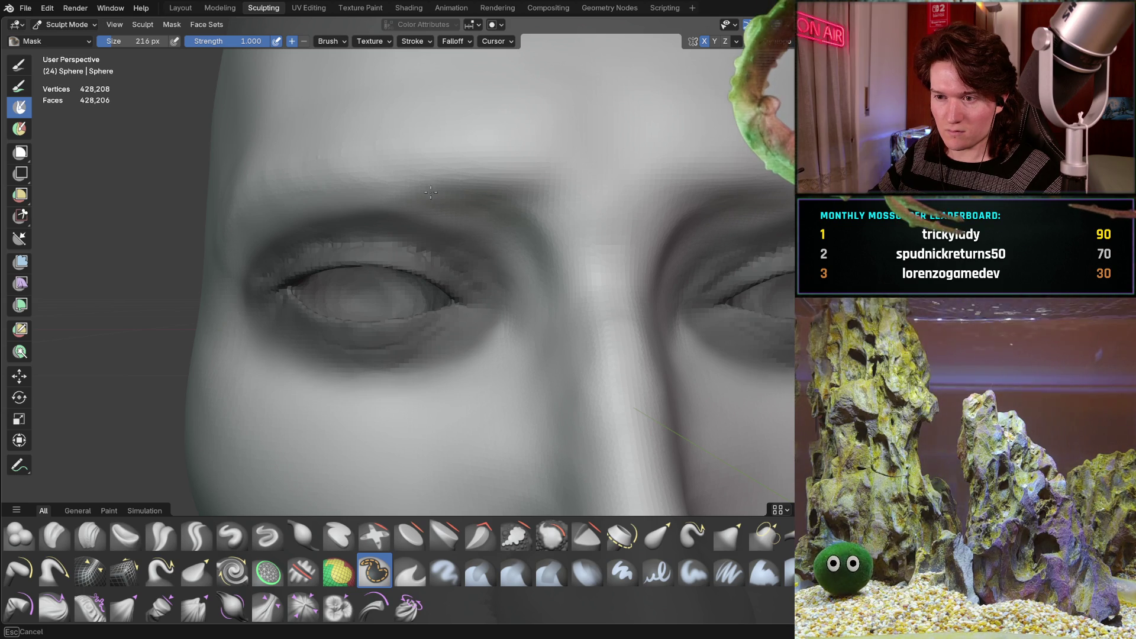
left_click_drag(294, 298, 428, 241)
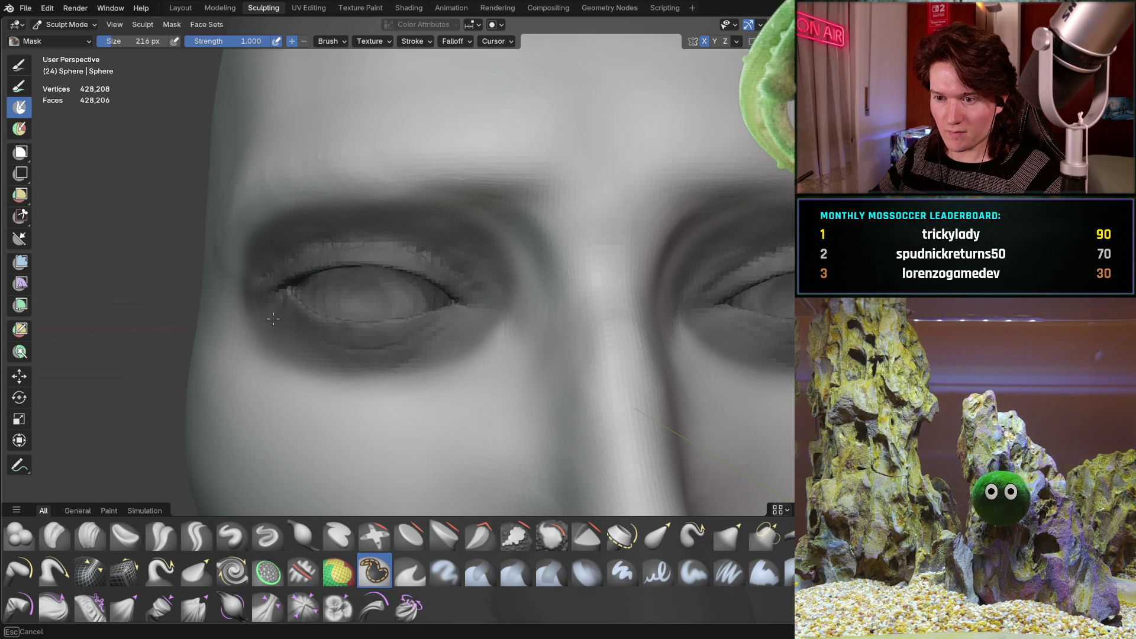
left_click_drag(343, 346, 456, 255)
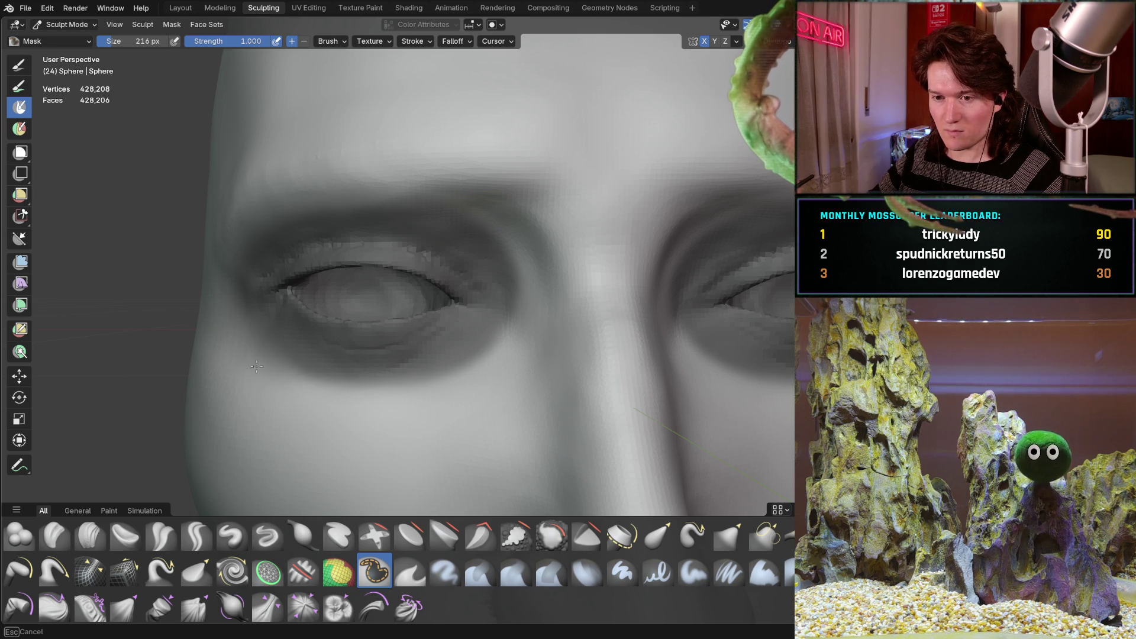
mouse_move(330, 392)
left_mouse_down()
mouse_move(453, 380)
mouse_move(532, 308)
left_mouse_up()
mouse_move(469, 187)
left_mouse_down()
mouse_move(565, 258)
mouse_move(482, 190)
left_mouse_up()
scroll(462, 222, "down", 3)
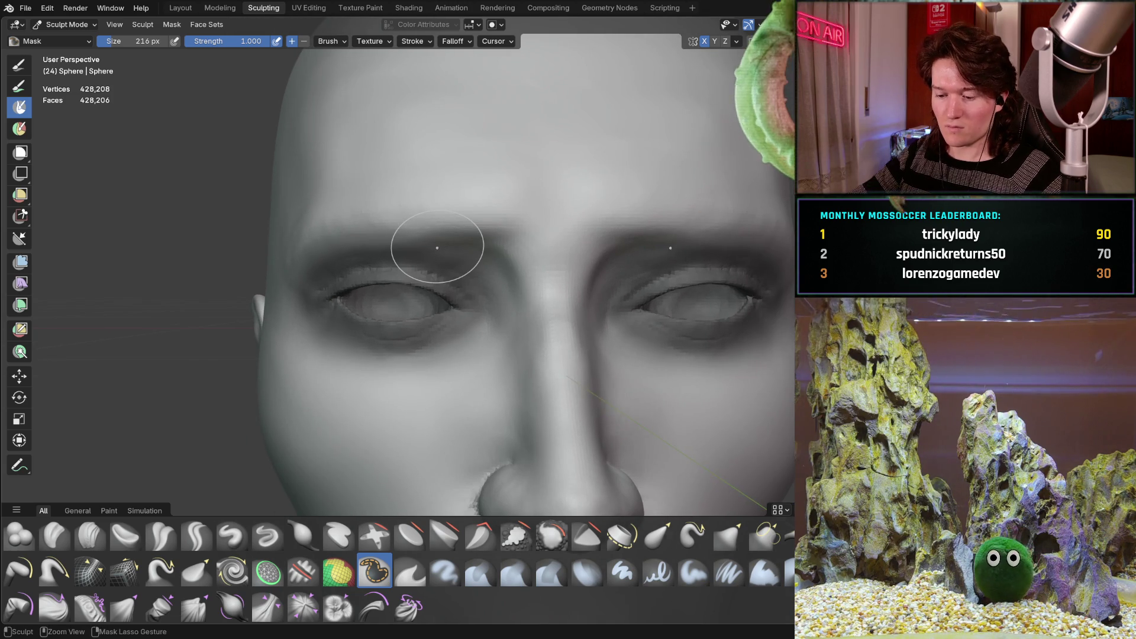
- Invert the mask with Ctrl+I so only the eyes are free, and make the Move tool active
key("ctrl+i")
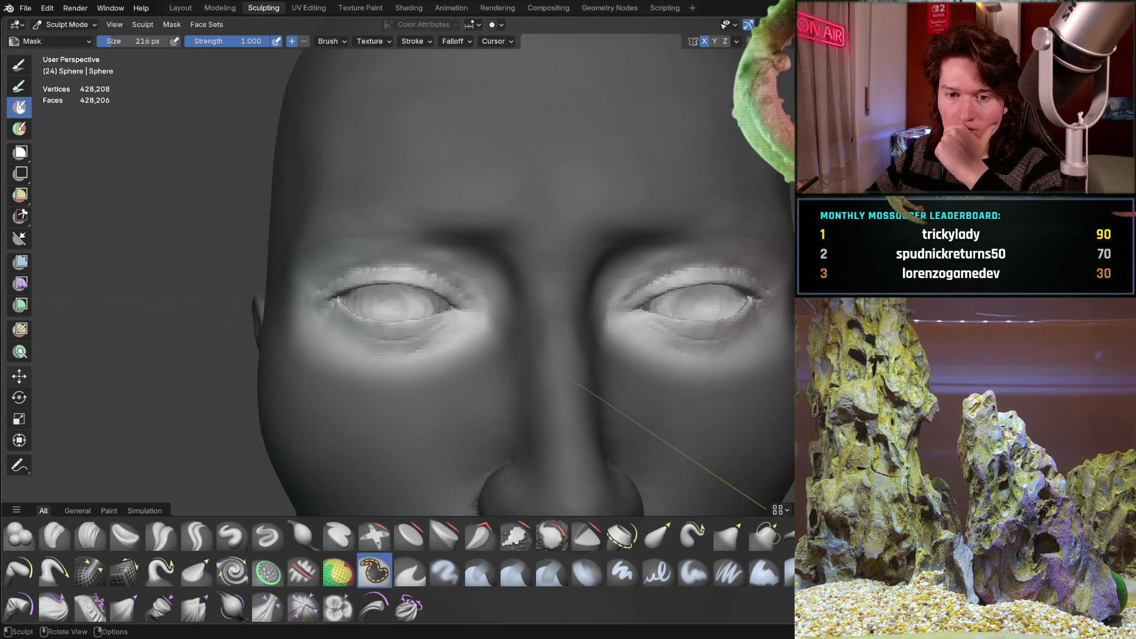
left_click(19, 375)
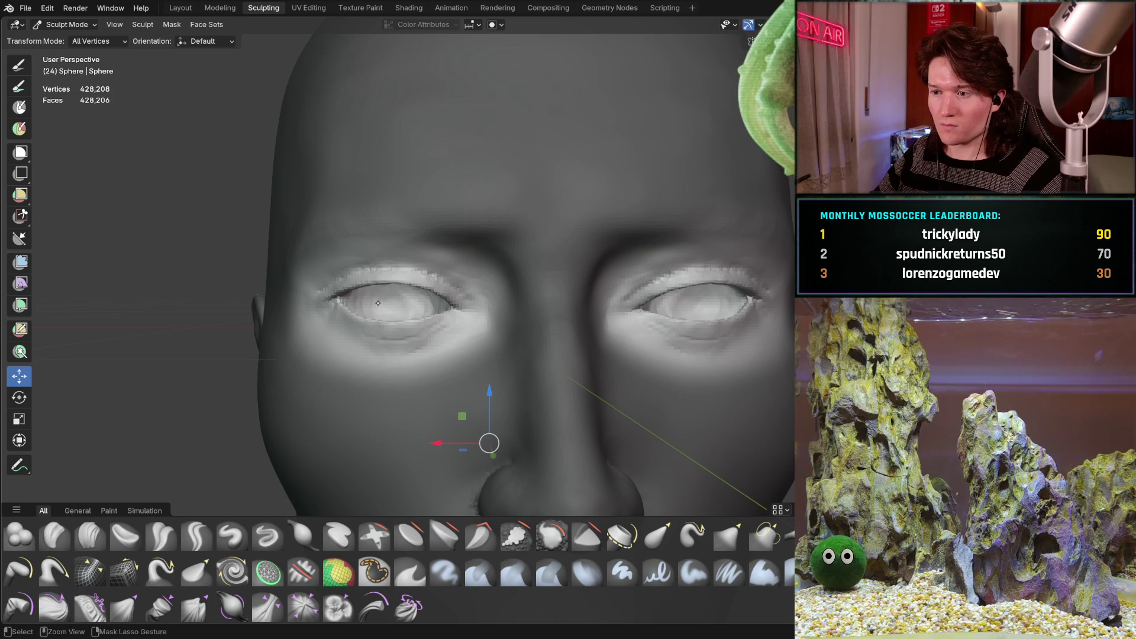
middle_click_drag(391, 271, 315, 231, "shift")
scroll(315, 232, "down", 2)
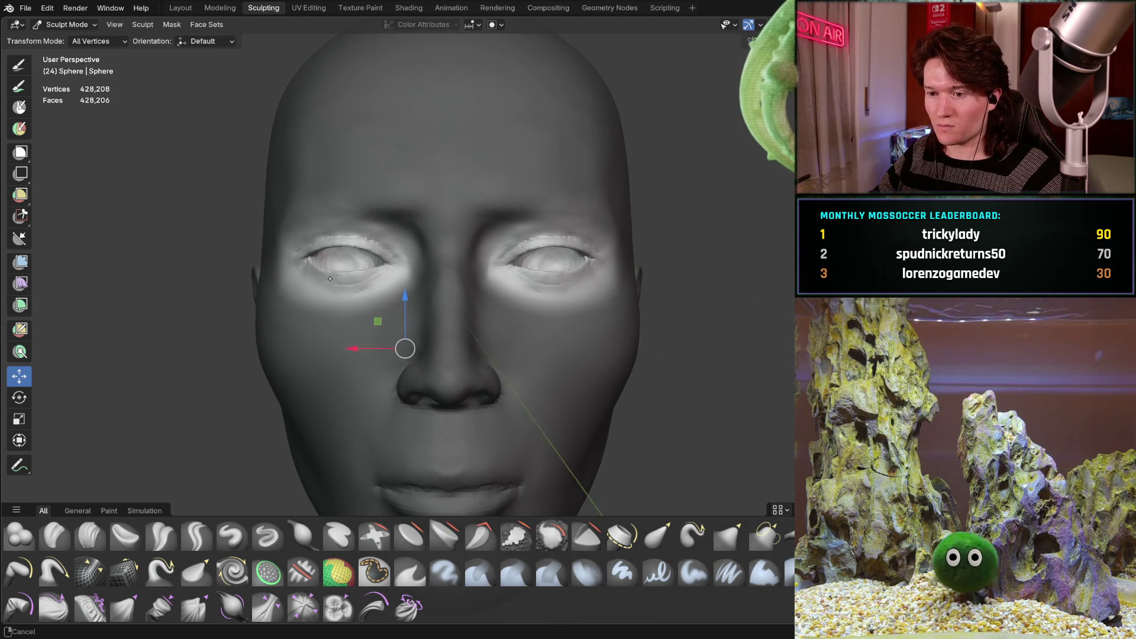
- Make a first small sideways move of the eye regions along X and confirm it
middle_click_drag(348, 269, 356, 305)
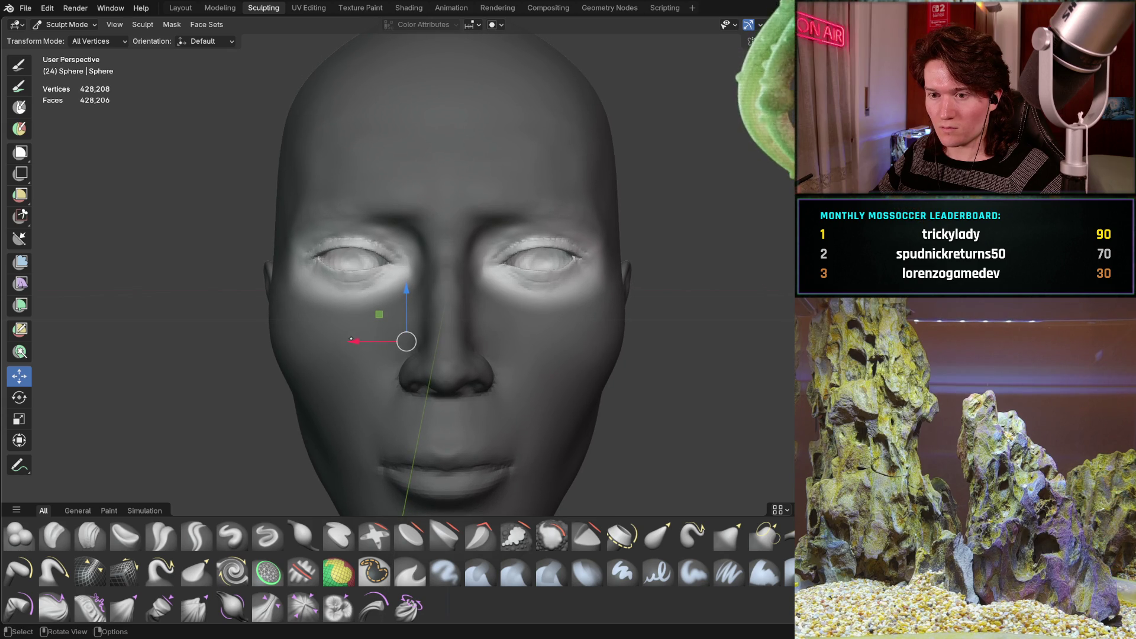
left_click_drag(354, 341, 365, 339)
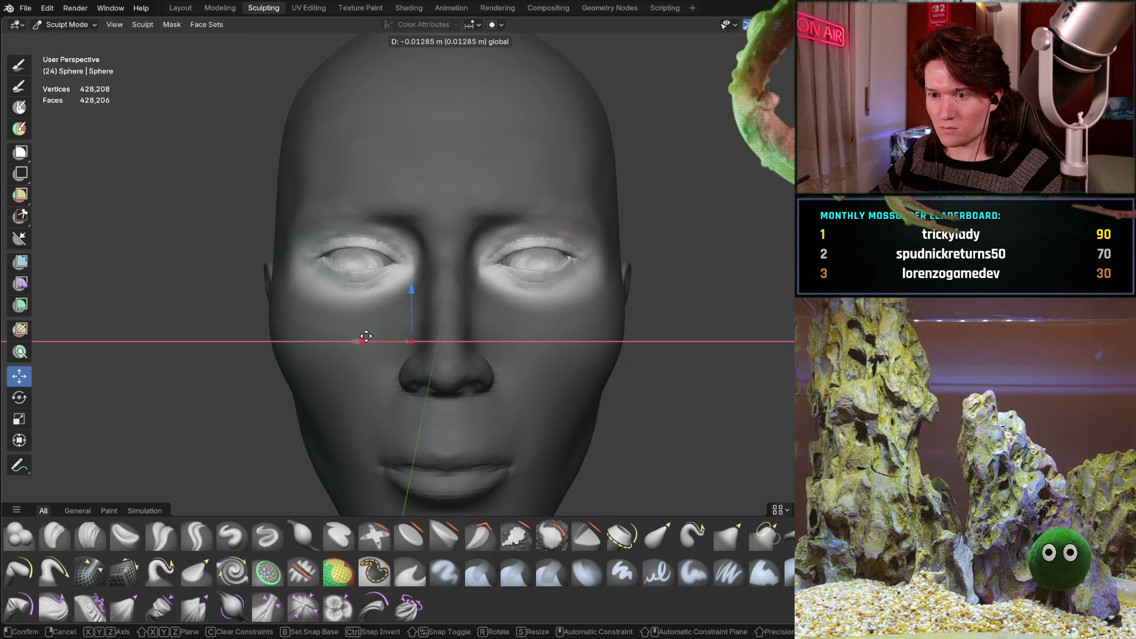
left_click_drag(365, 338, 359, 331)
key("shift")
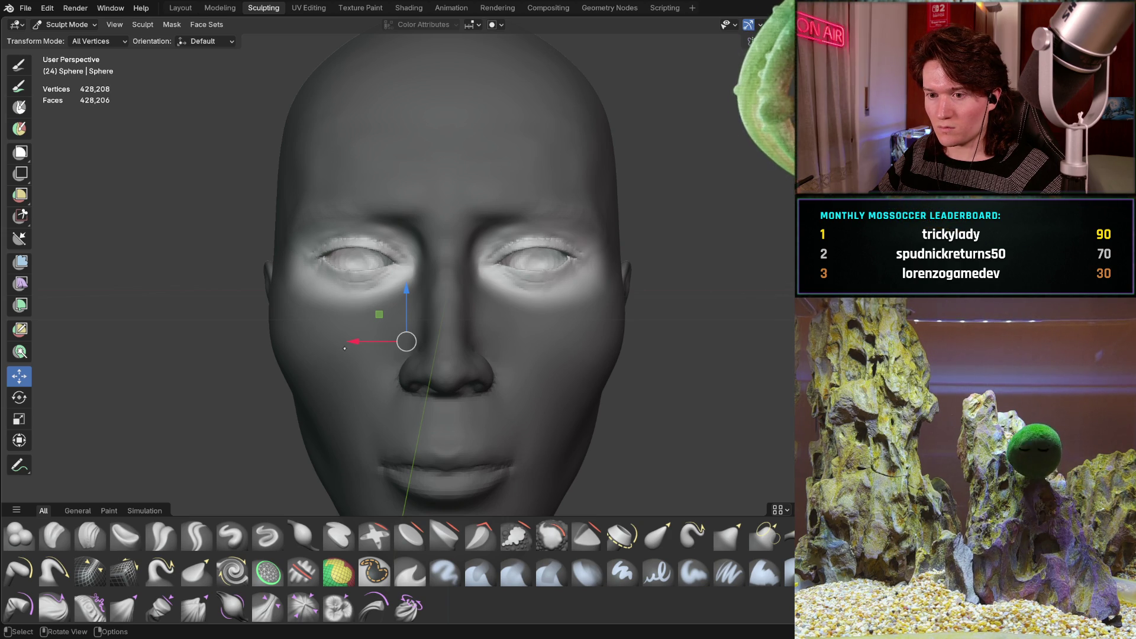
- Stretch the eyes far outward along X, back off to a slight offset, confirm, and start a new move
left_click_drag(357, 341, 461, 313)
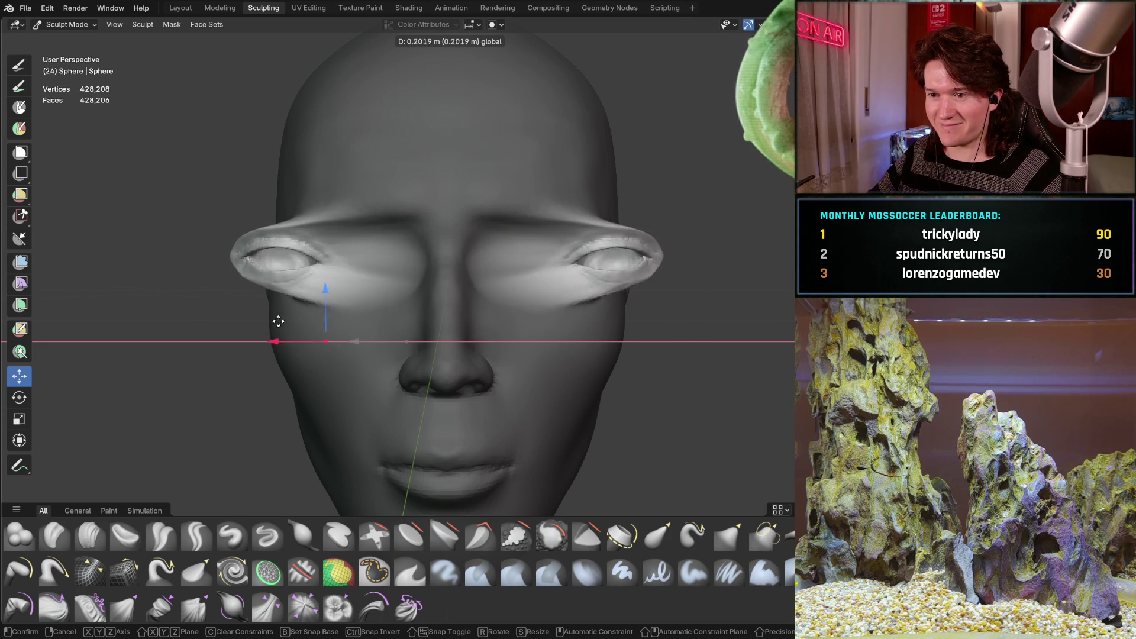
mouse_move(461, 313)
left_mouse_down()
mouse_move(235, 335)
mouse_move(472, 337)
mouse_move(354, 352)
mouse_move(408, 345)
left_mouse_up()
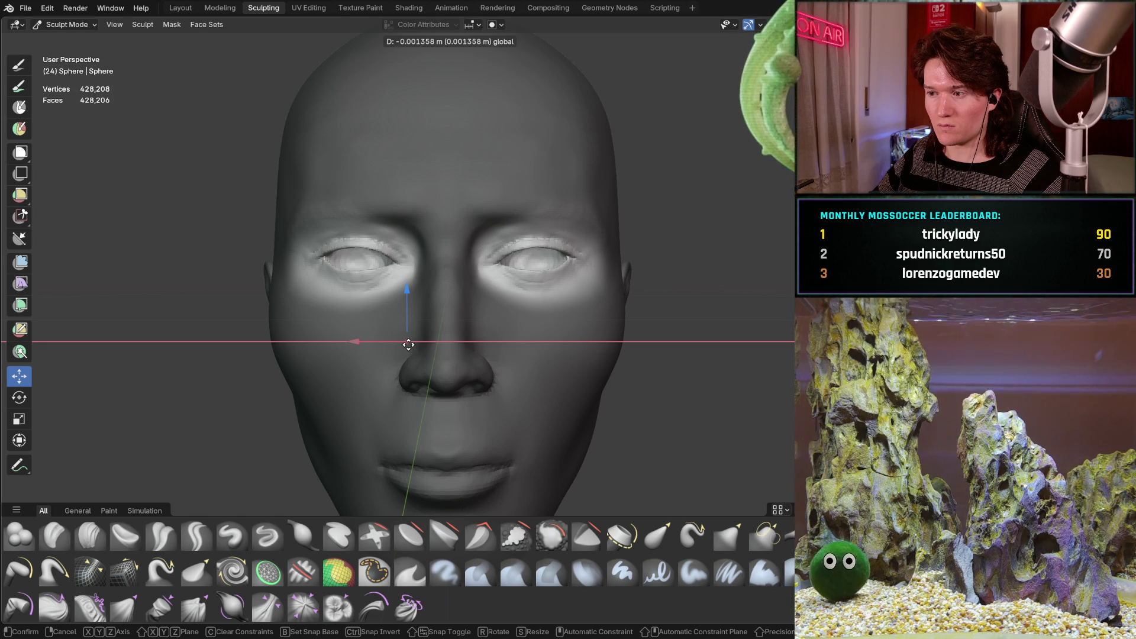
left_click_drag(409, 345, 428, 338)
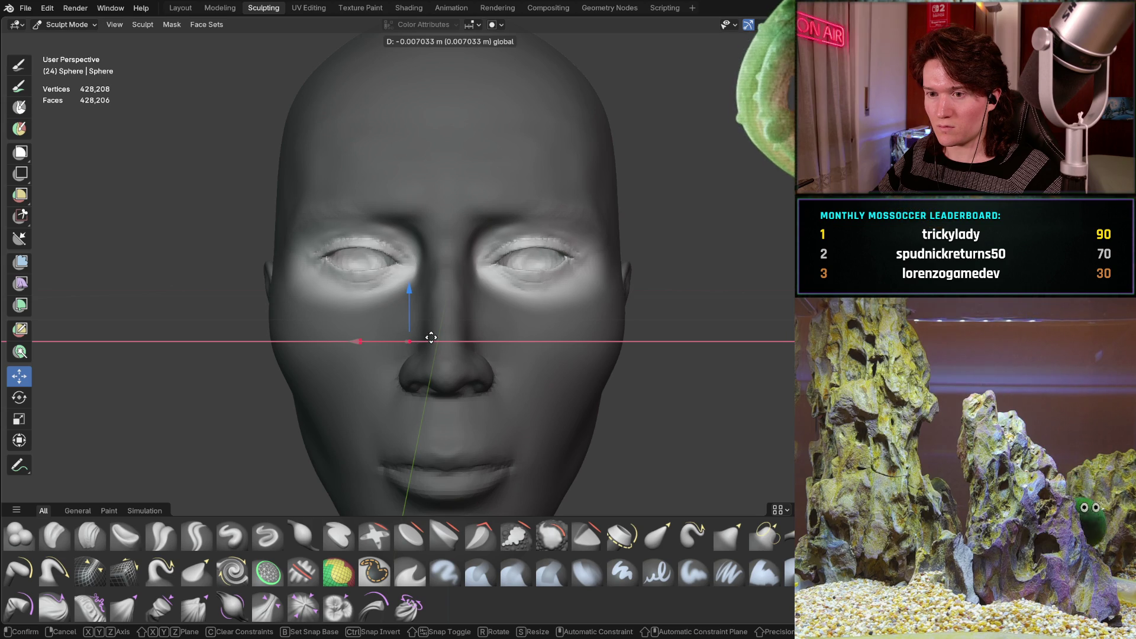
left_click_drag(430, 338, 430, 336)
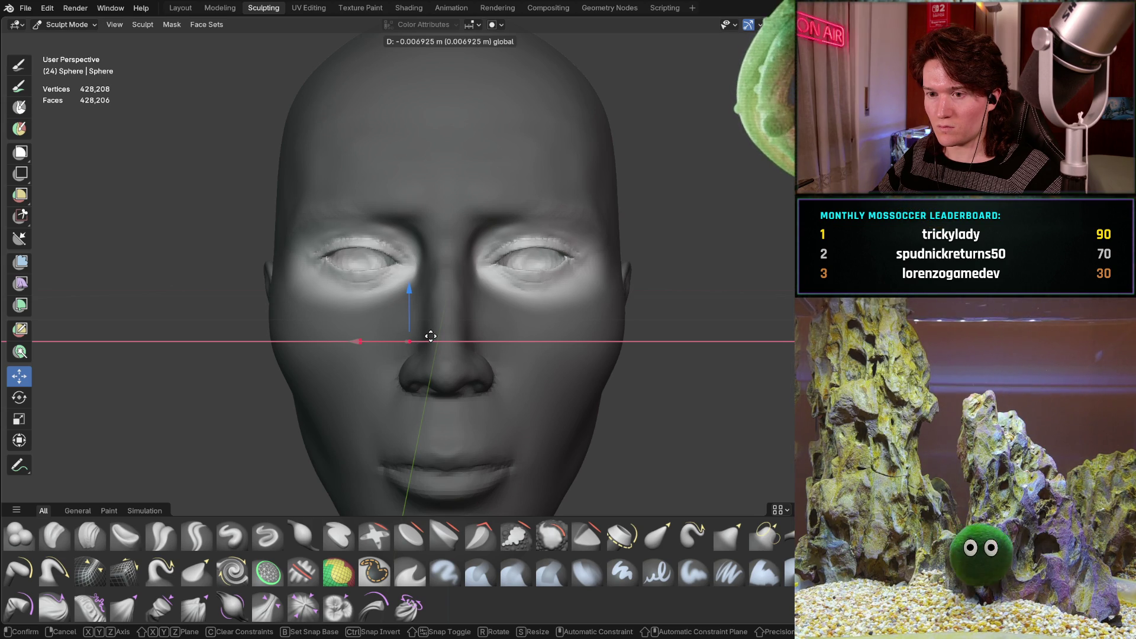
left_click_drag(429, 337, 430, 337)
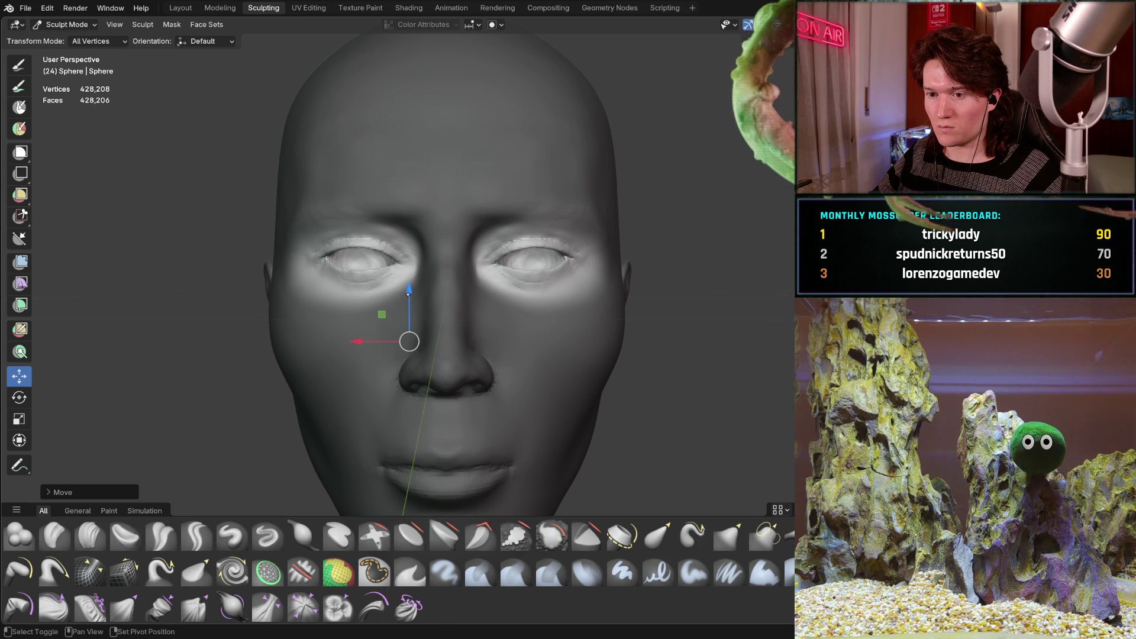
key("g")
key("shift+z")
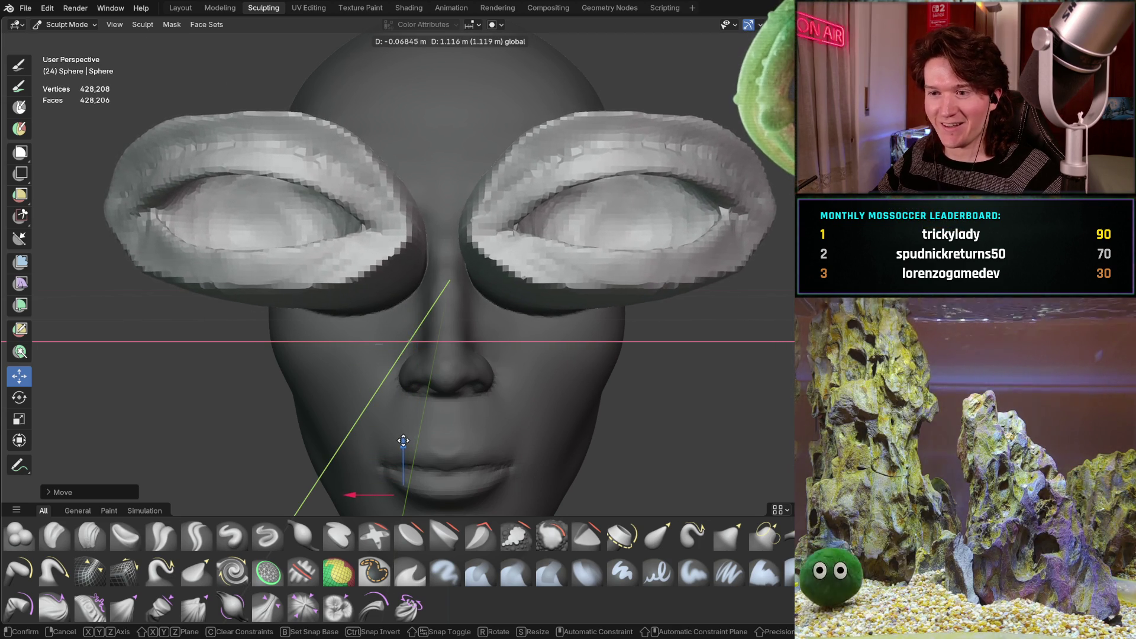
- Undo the exaggerated eye move and replace it with a small upward and sideways nudge
left_click(432, 325)
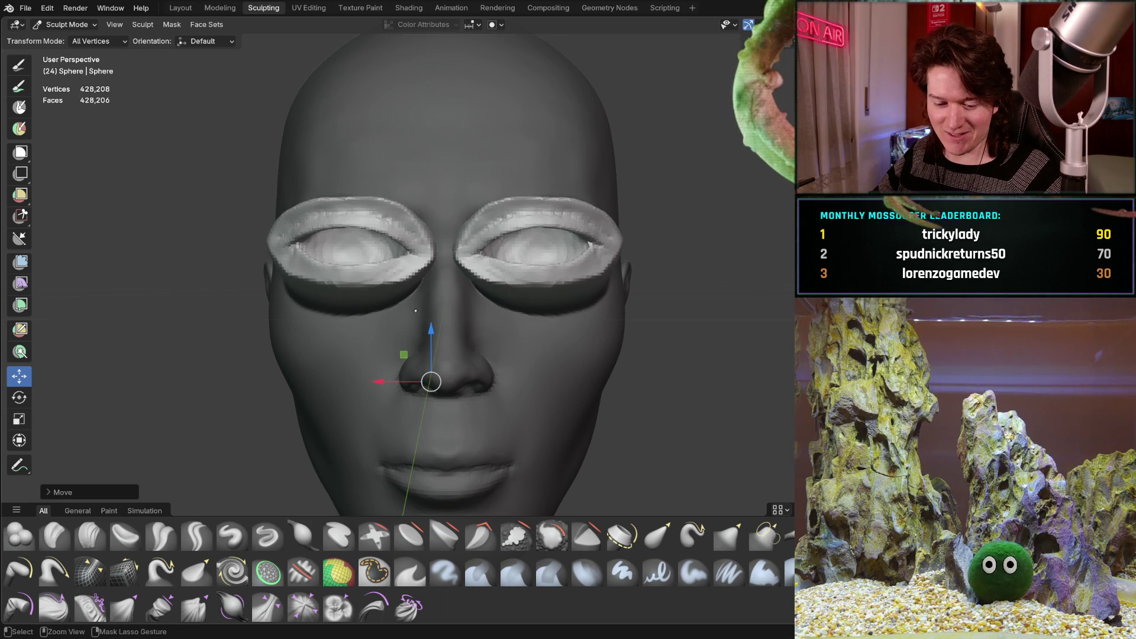
key("ctrl+z")
key("g")
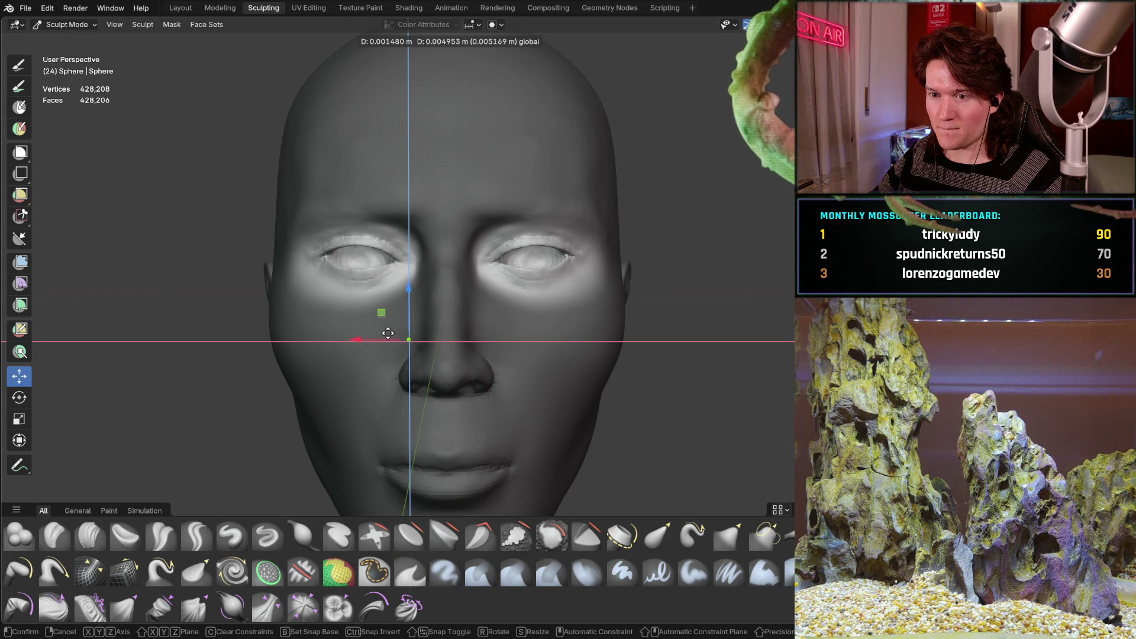
left_click(389, 333)
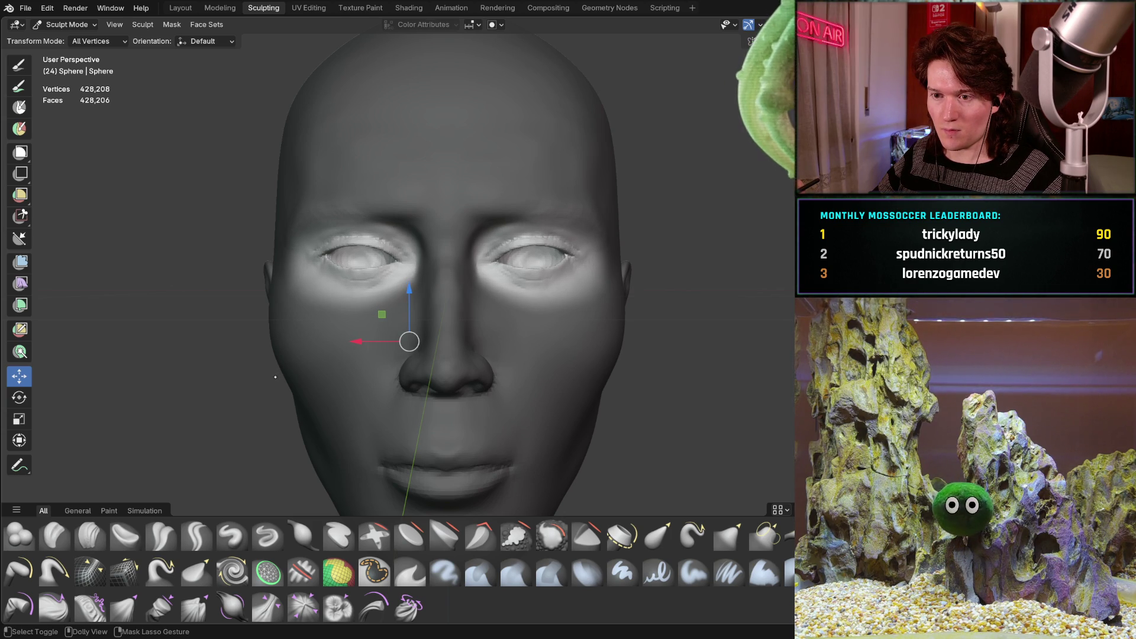
mouse_move(275, 378)
middle_mouse_down()
mouse_move(363, 347)
mouse_move(285, 355)
middle_mouse_up()
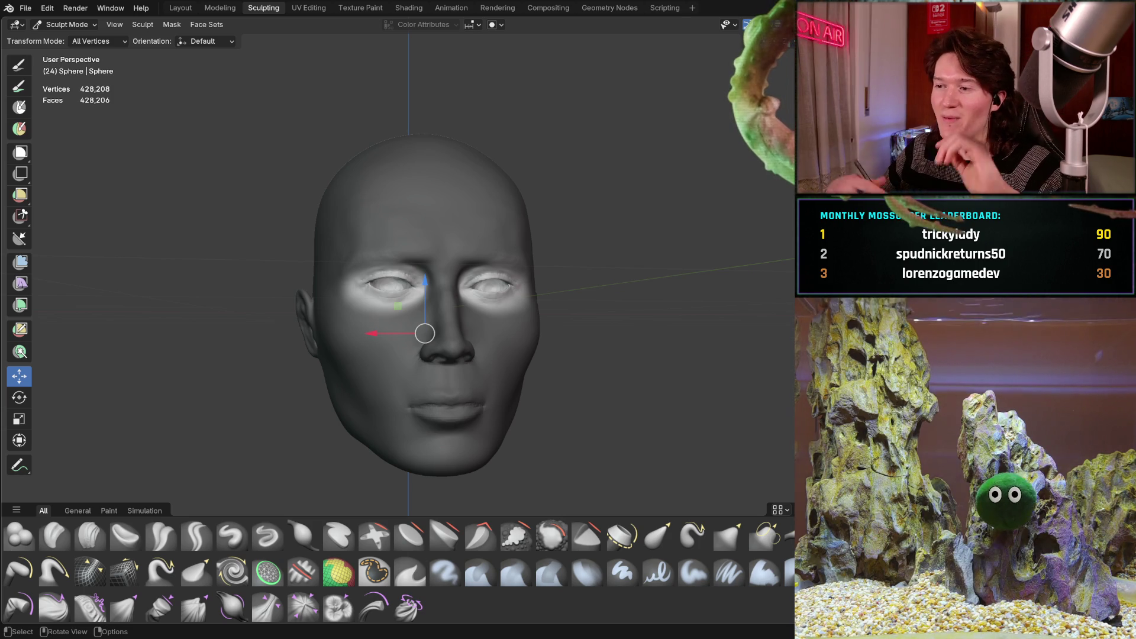
- In side profile, push the eye regions about 0.01 m forward along the Y gizmo arrow
mouse_move(497, 346)
middle_mouse_down()
mouse_move(454, 354)
mouse_move(519, 326)
mouse_move(519, 293)
mouse_move(350, 337)
mouse_move(213, 341)
middle_mouse_up()
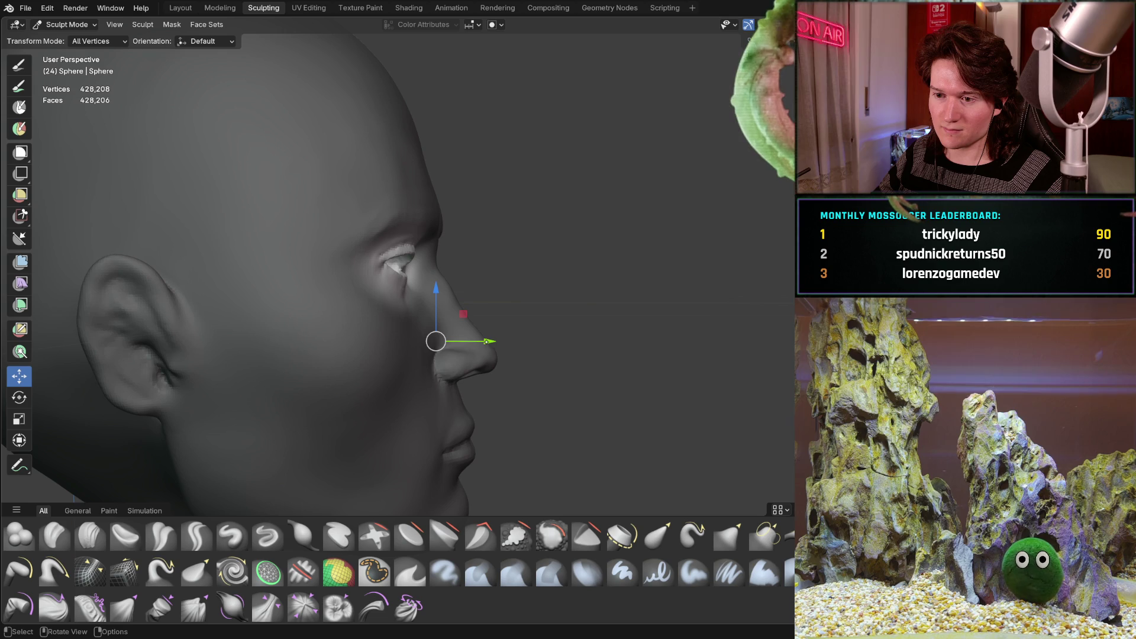
left_click_drag(489, 341, 499, 340)
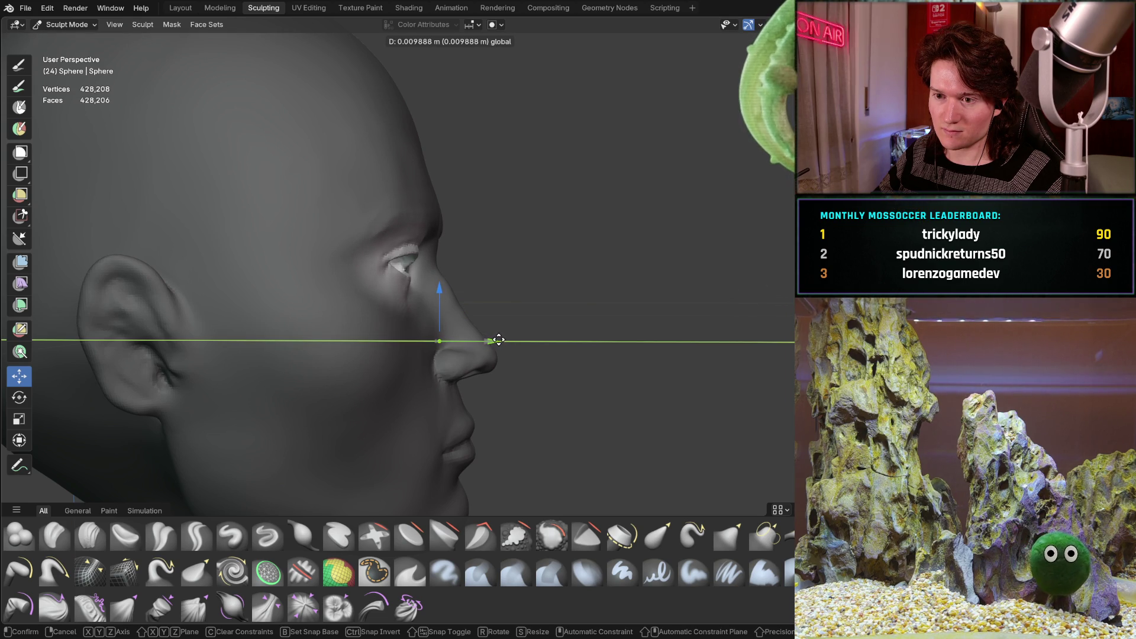
left_click_drag(498, 340, 499, 340)
mouse_move(498, 341)
middle_mouse_down()
mouse_move(480, 291)
mouse_move(463, 296)
middle_mouse_up()
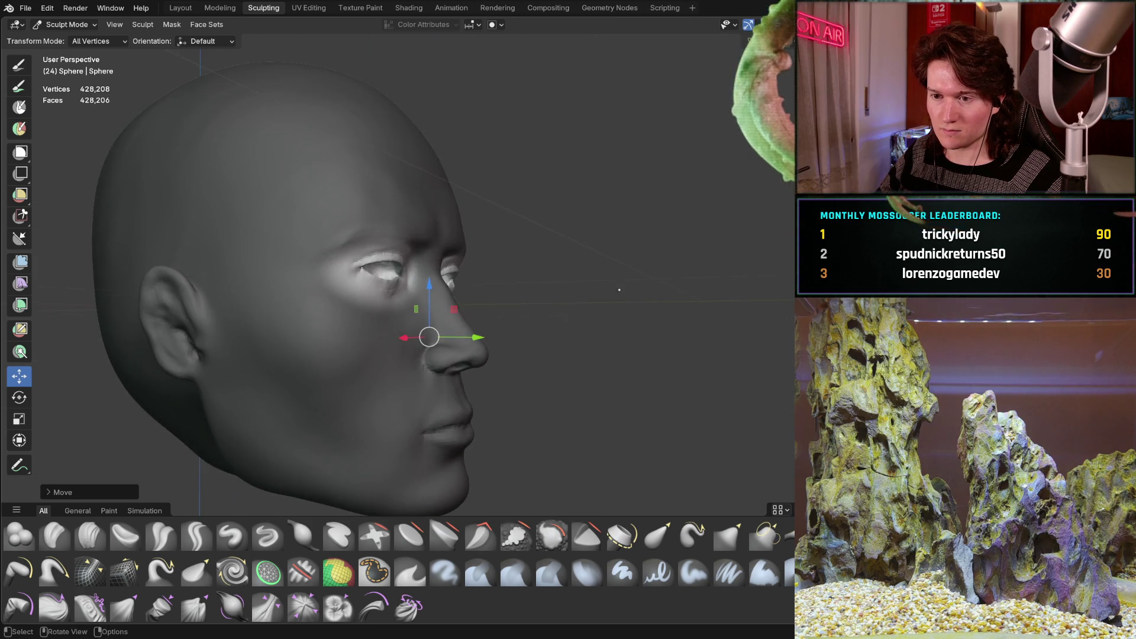
- Inspect the adjusted eyes from profile, three-quarter and below-the-chin views
middle_click_drag(463, 296, 562, 303)
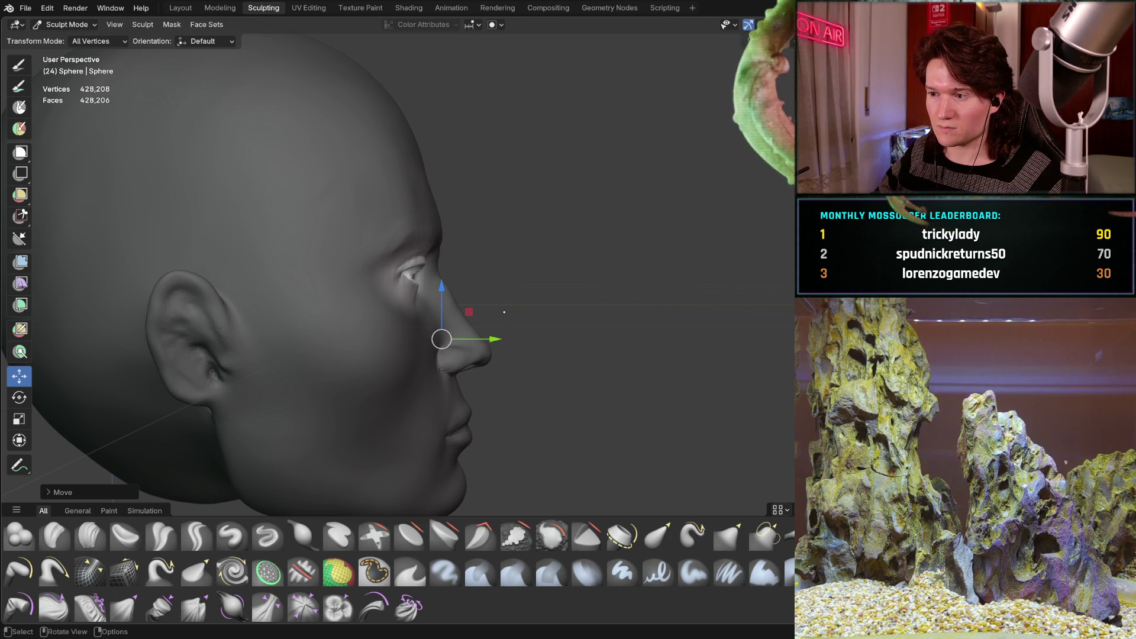
middle_click_drag(511, 311, 461, 312)
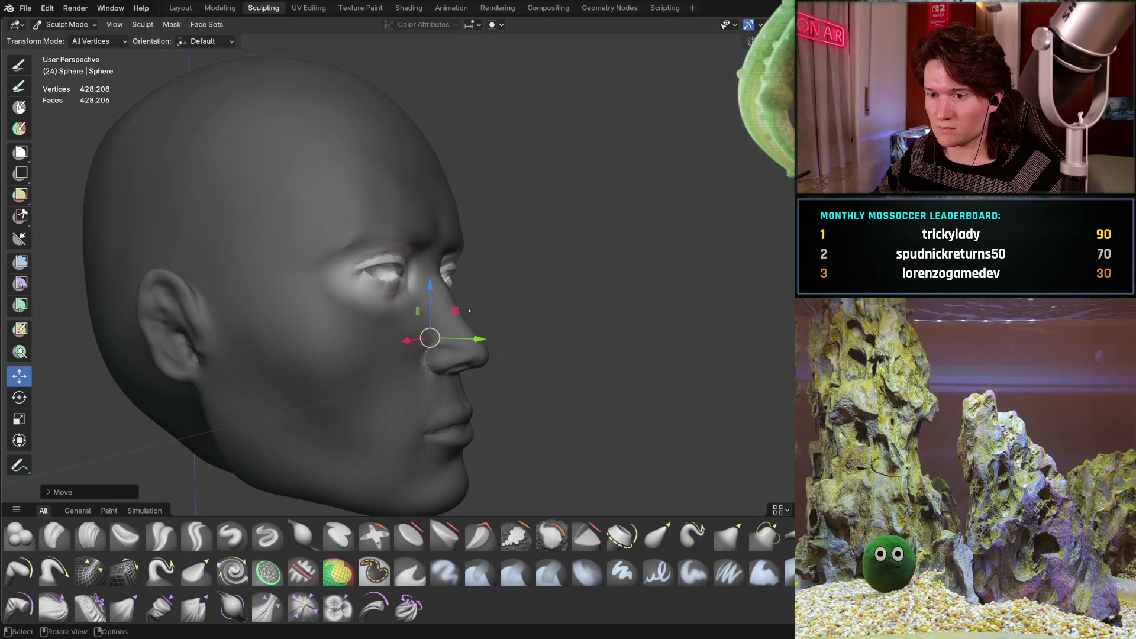
middle_click_drag(461, 313, 345, 307)
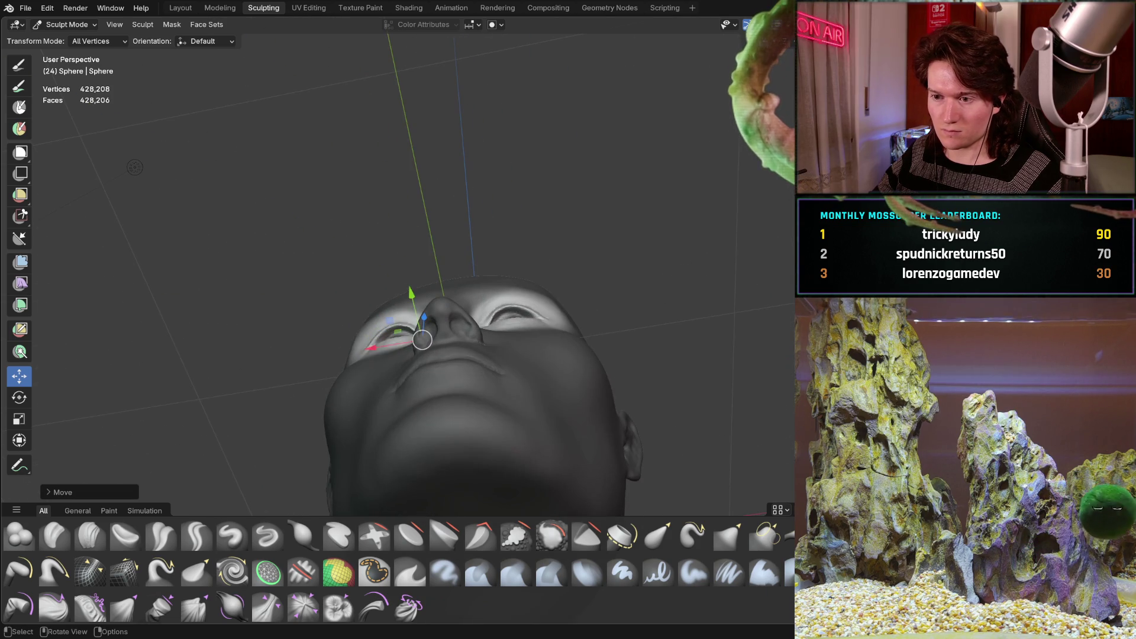
mouse_move(344, 308)
middle_mouse_down()
mouse_move(484, 254)
mouse_move(456, 280)
mouse_move(417, 365)
mouse_move(373, 347)
mouse_move(383, 308)
middle_mouse_up()
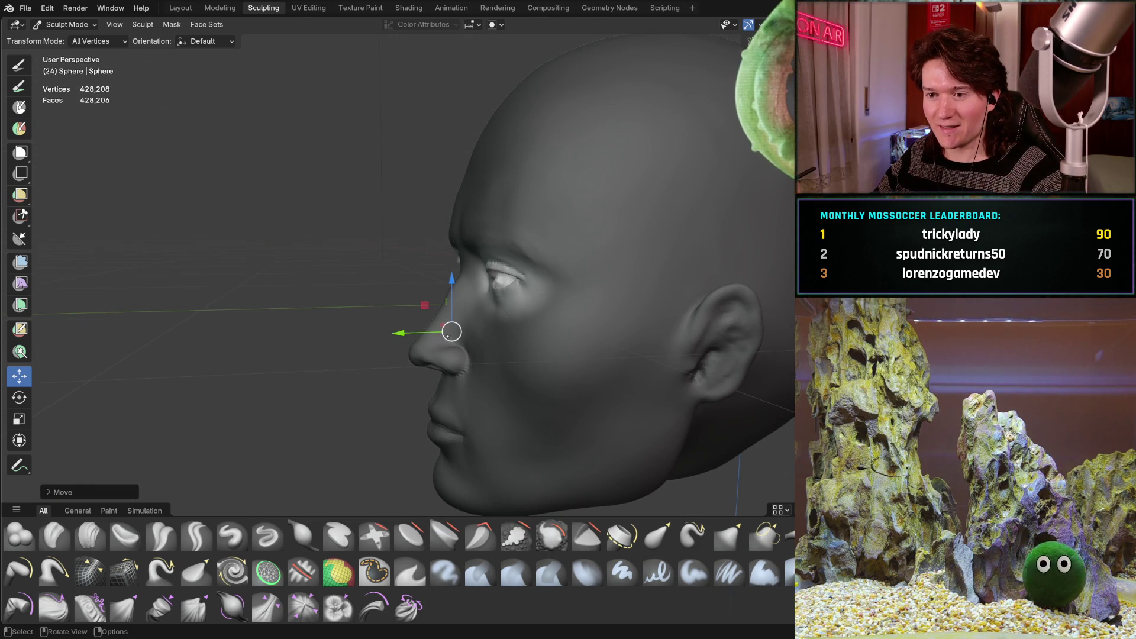
scroll(452, 331, "up", 1)
scroll(451, 331, "up", 2)
scroll(452, 337, "up", 2)
scroll(453, 343, "up", 1)
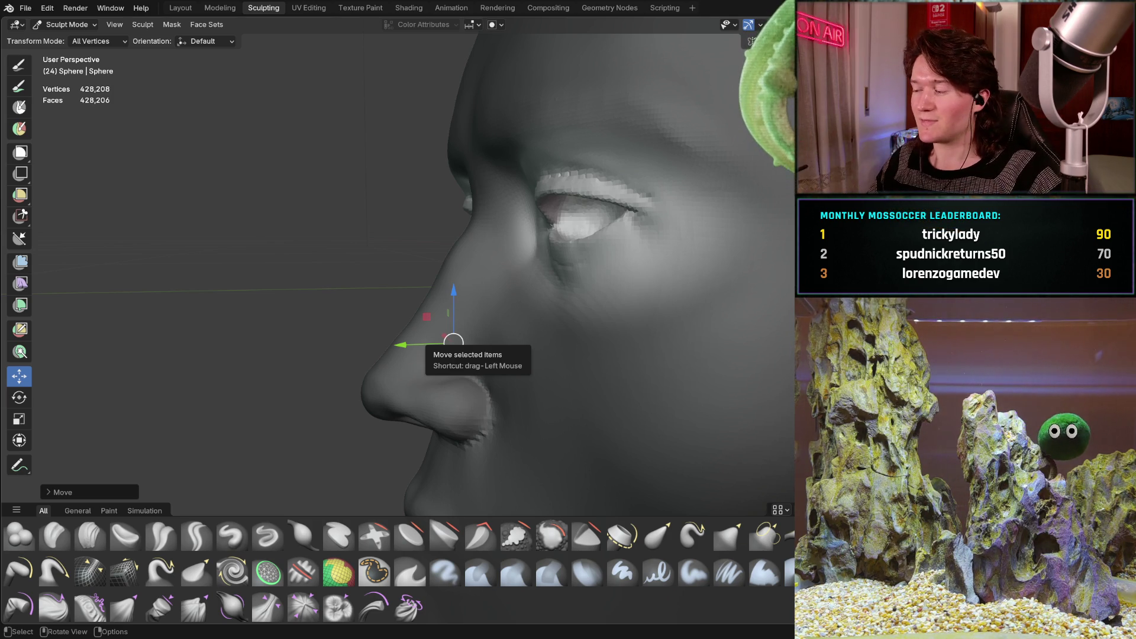
mouse_move(452, 339)
middle_mouse_down()
mouse_move(474, 262)
mouse_move(527, 306)
mouse_move(449, 300)
middle_mouse_up()
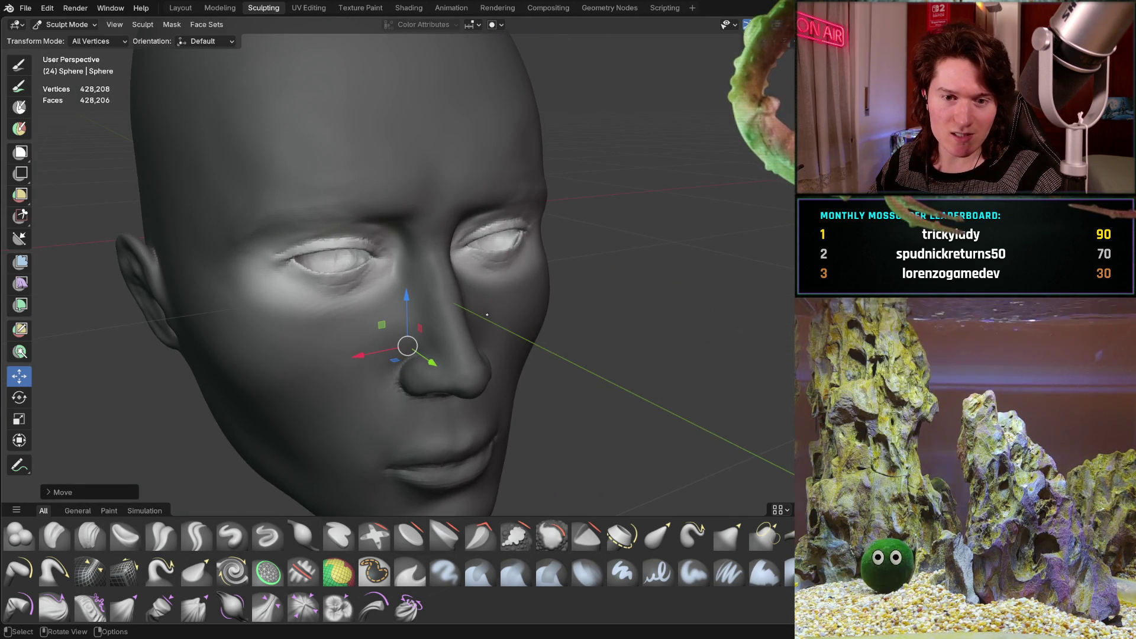
mouse_move(449, 300)
middle_mouse_down()
mouse_move(452, 312)
mouse_move(462, 296)
mouse_move(427, 303)
middle_mouse_up()
scroll(462, 295, "up", 3)
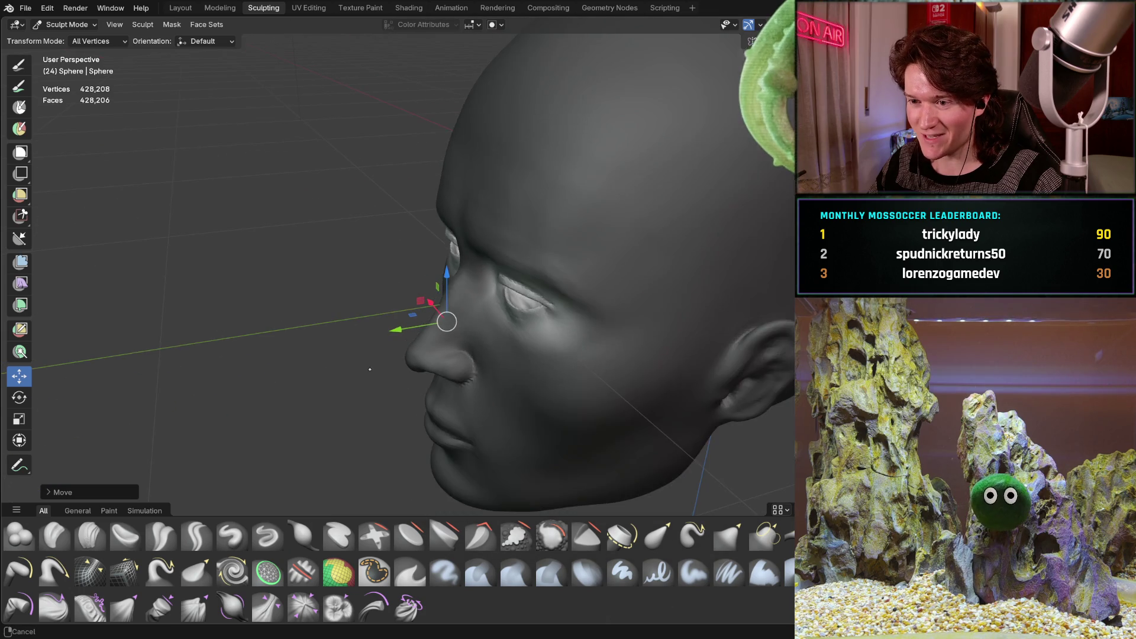
mouse_move(427, 303)
middle_mouse_down()
mouse_move(505, 301)
mouse_move(500, 332)
mouse_move(480, 311)
middle_mouse_up()
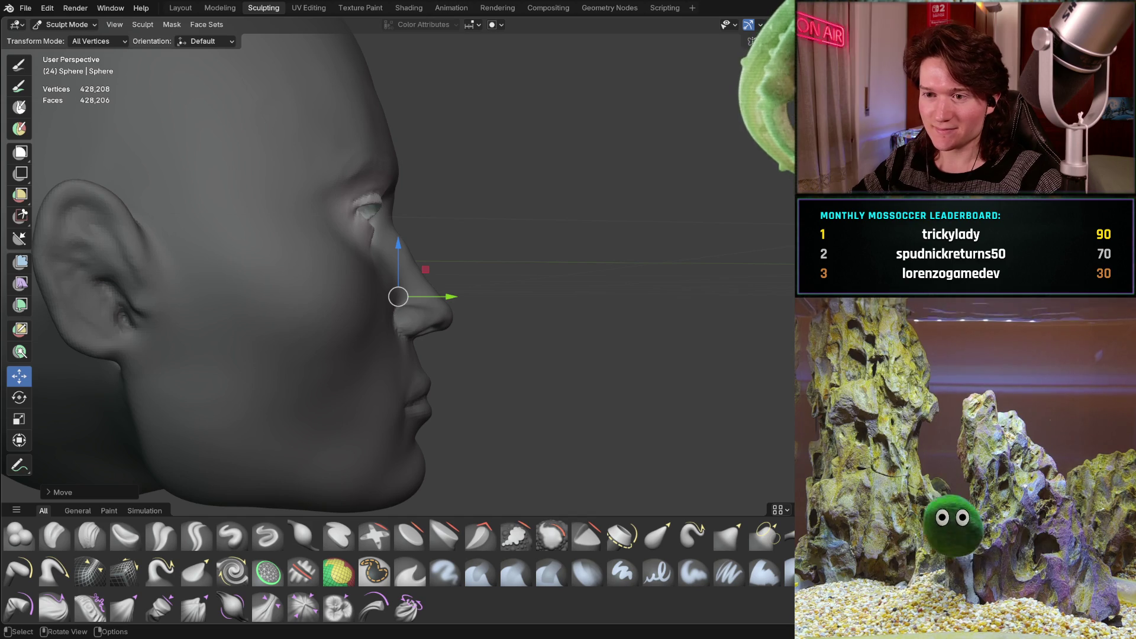
mouse_move(492, 251)
middle_mouse_down()
mouse_move(361, 281)
mouse_move(363, 329)
middle_mouse_up()
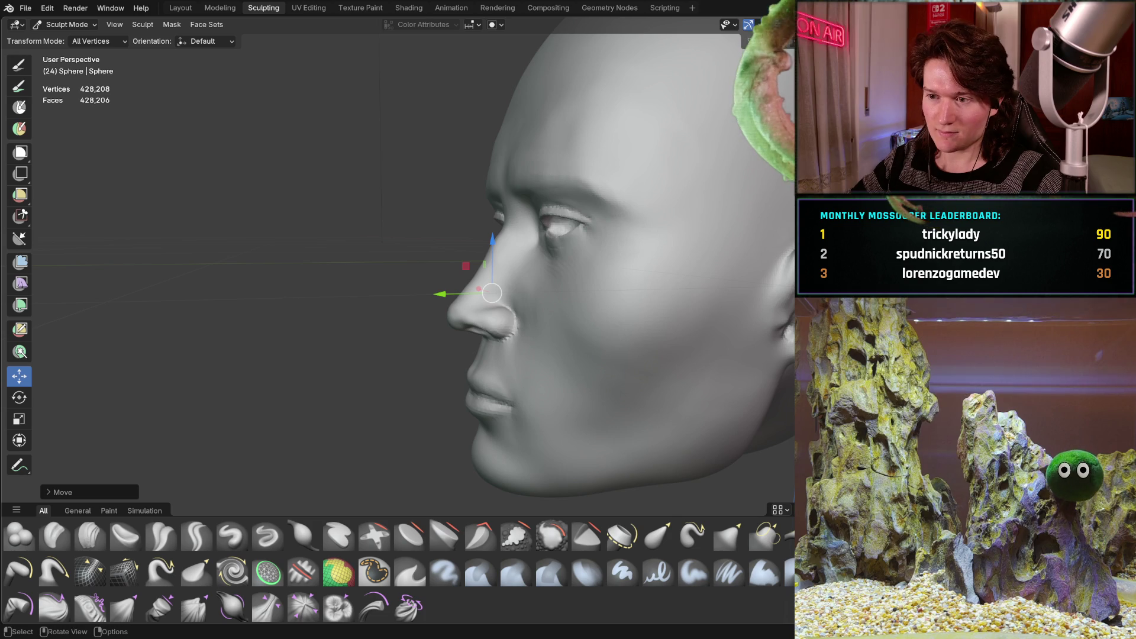
mouse_move(492, 294)
middle_mouse_down()
mouse_move(331, 325)
mouse_move(550, 242)
middle_mouse_up()
scroll(331, 325, "up", 5)
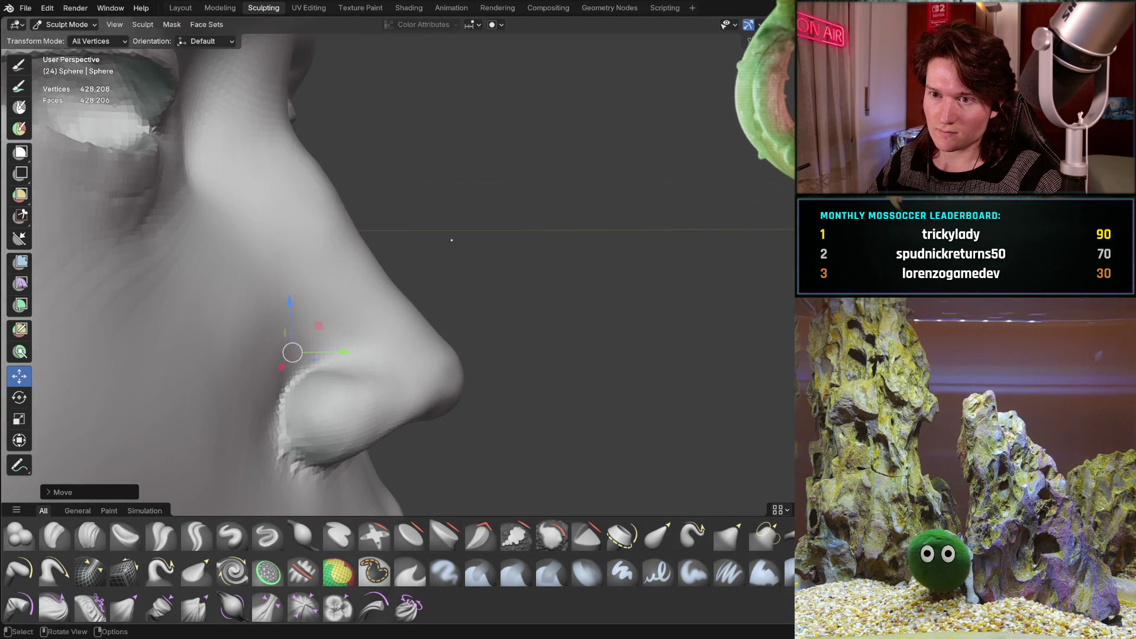
mouse_move(549, 242)
middle_mouse_down()
mouse_move(419, 226)
mouse_move(400, 269)
middle_mouse_up()
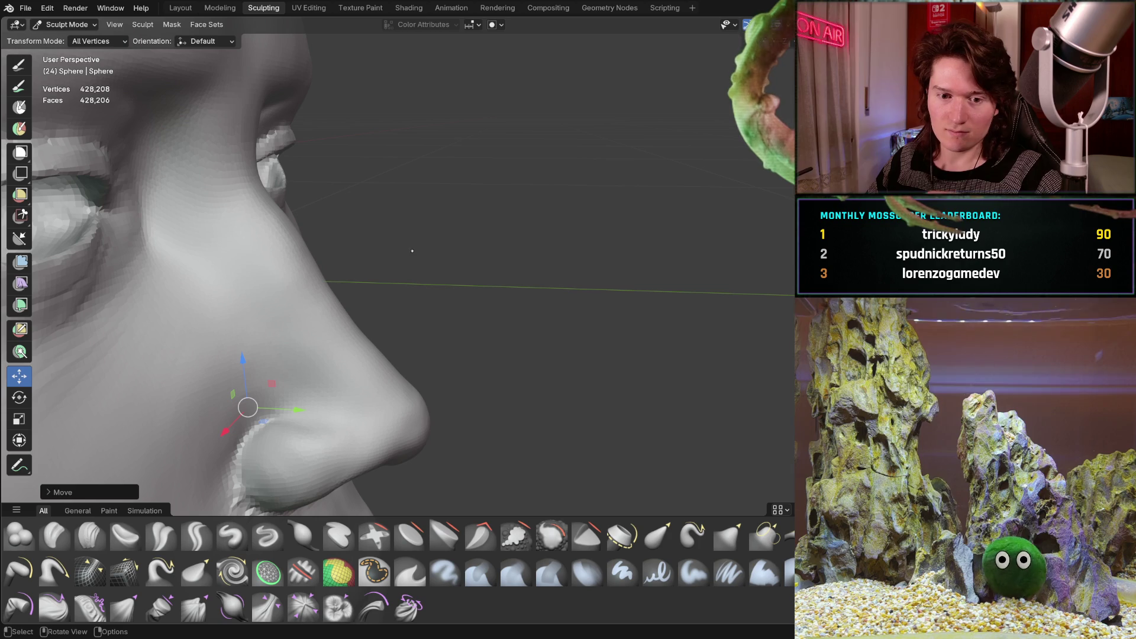